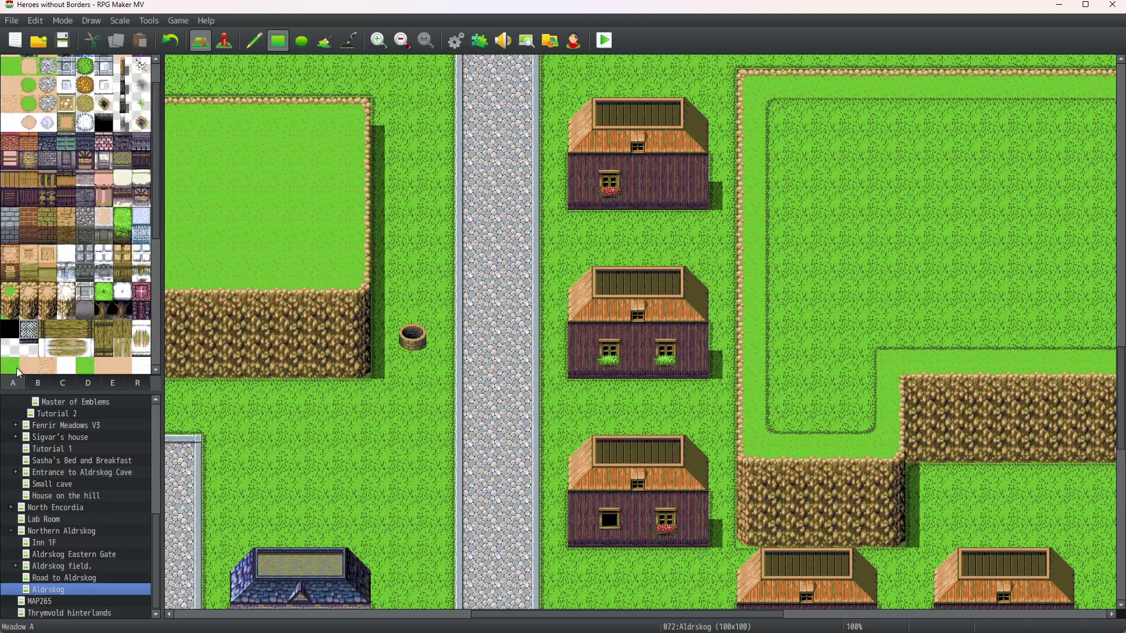
# Step: Pave the former well area west of the main road with Road (Meadow) cobblestone
pyautogui.click(48, 68)
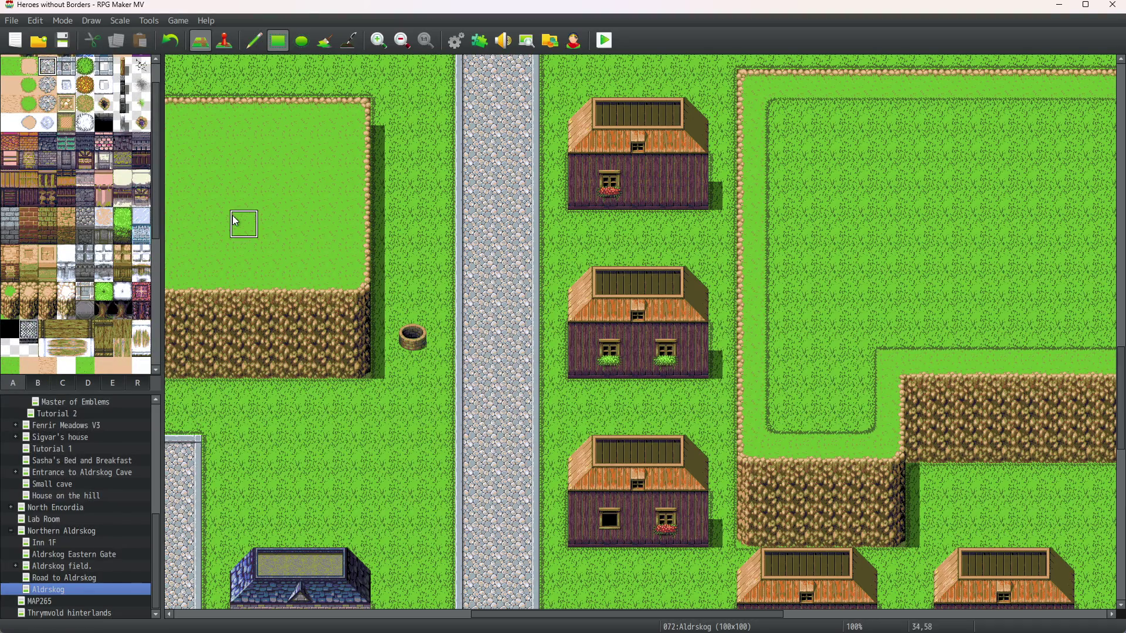
pyautogui.moveTo(411, 343)
pyautogui.mouseDown()
pyautogui.moveTo(418, 310)
pyautogui.moveTo(434, 346)
pyautogui.moveTo(419, 372)
pyautogui.moveTo(377, 359)
pyautogui.moveTo(393, 317)
pyautogui.mouseUp()
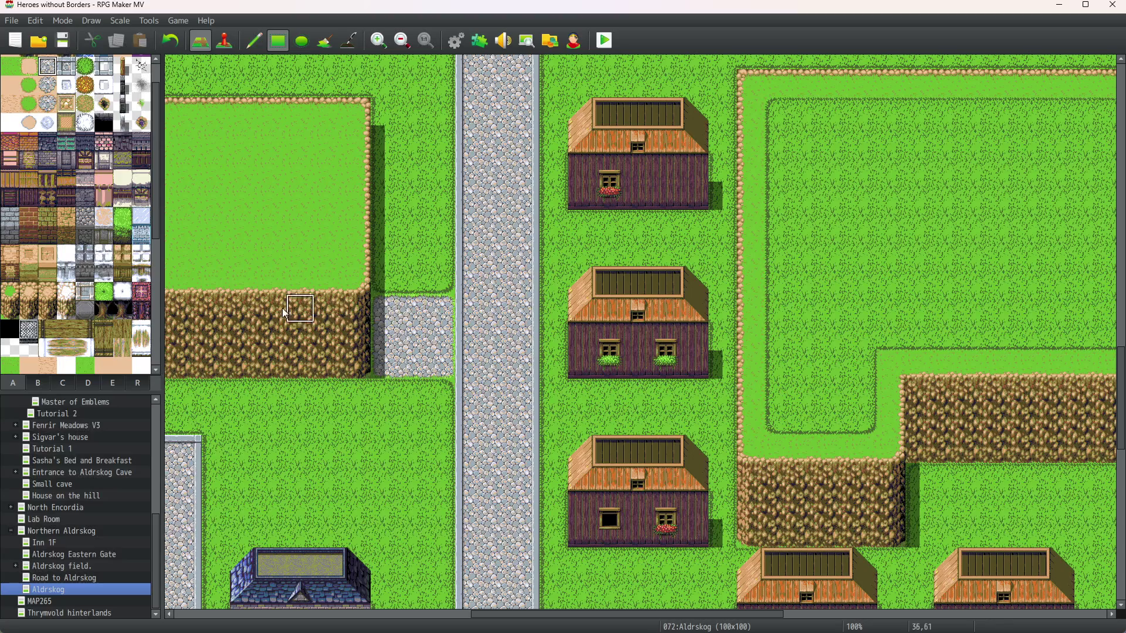
pyautogui.click(31, 385)
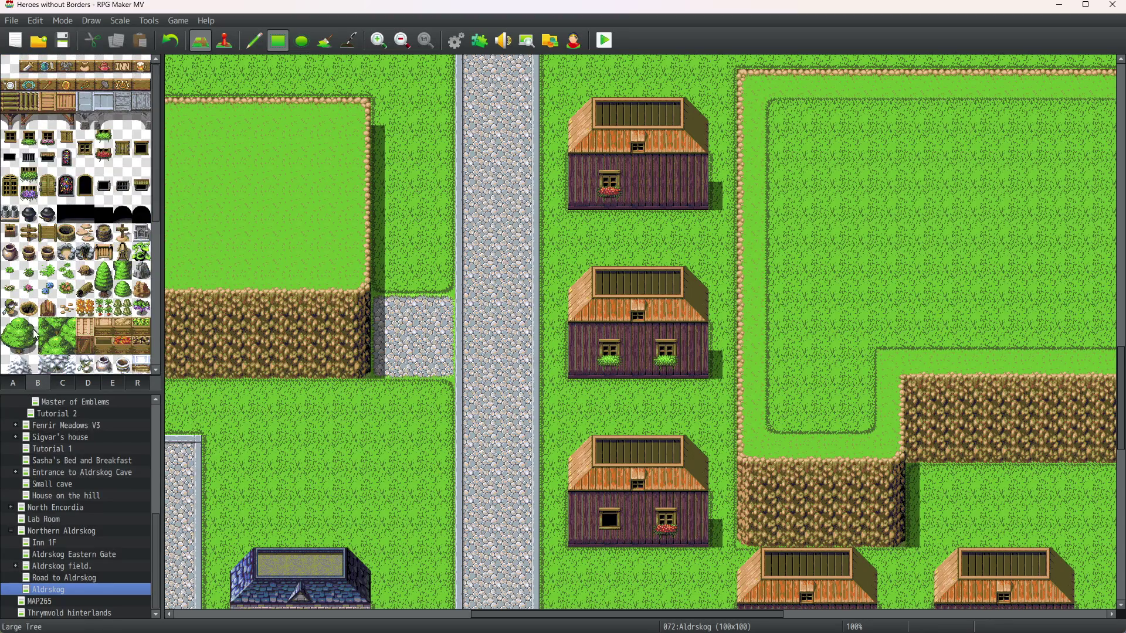
# Step: Place the well on the cobblestone patch and three barrels beside the upper and middle houses
pyautogui.click(66, 233)
pyautogui.click(412, 337)
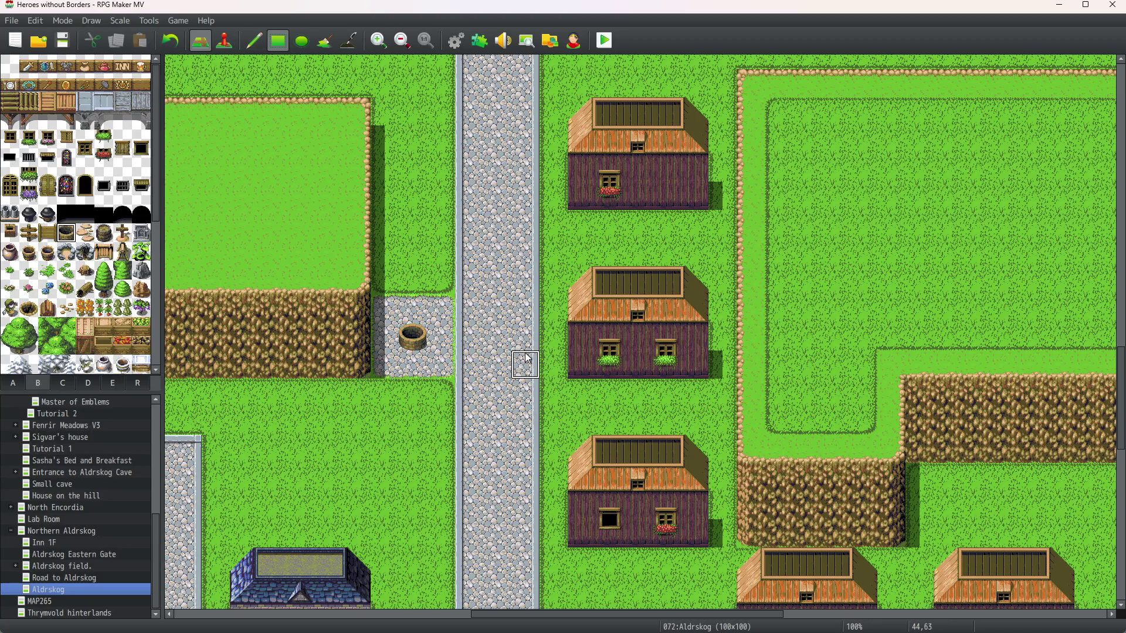
pyautogui.click(104, 235)
pyautogui.click(725, 201)
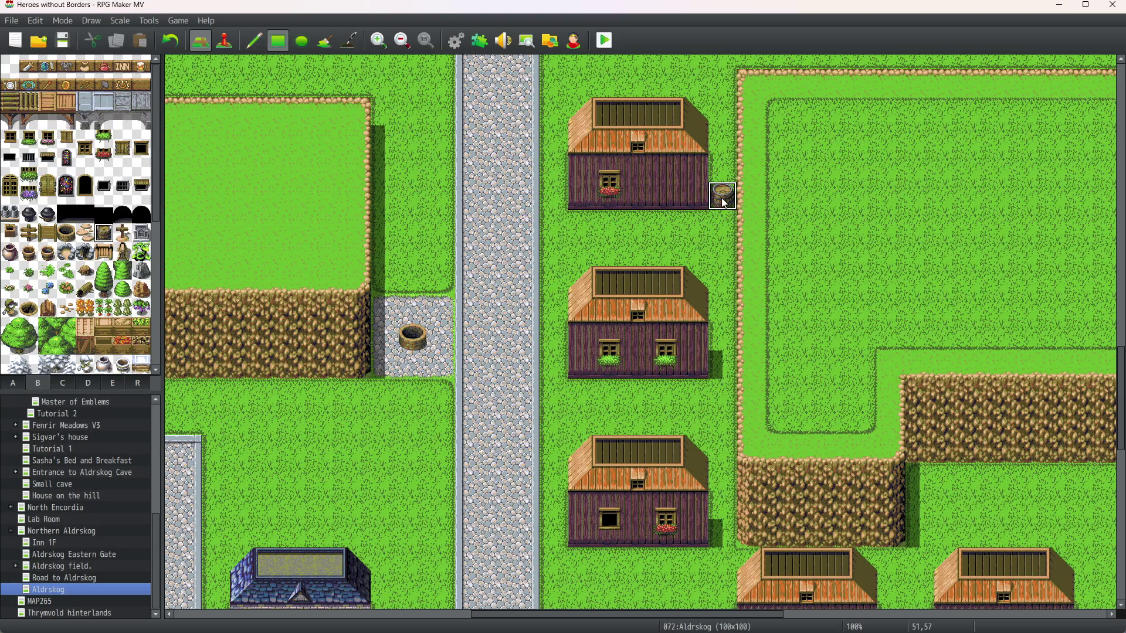
pyautogui.click(725, 339)
pyautogui.click(726, 355)
# Step: Add log stumps beside the middle house and two stacked between the top houses
pyautogui.scroll(-4, 702, 392)
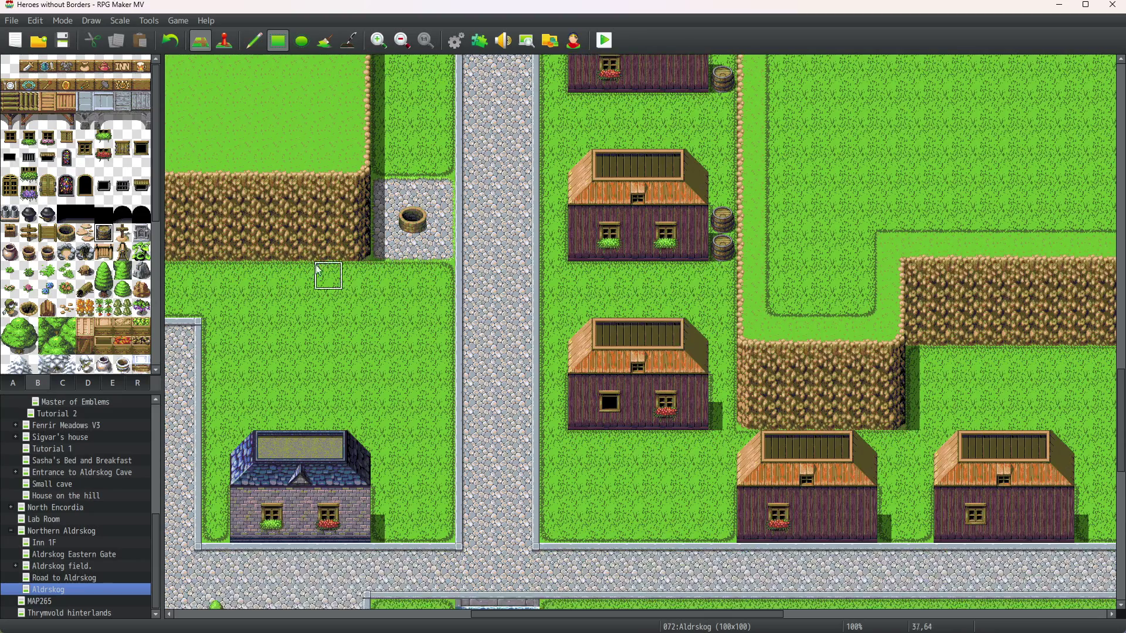
pyautogui.click(106, 329)
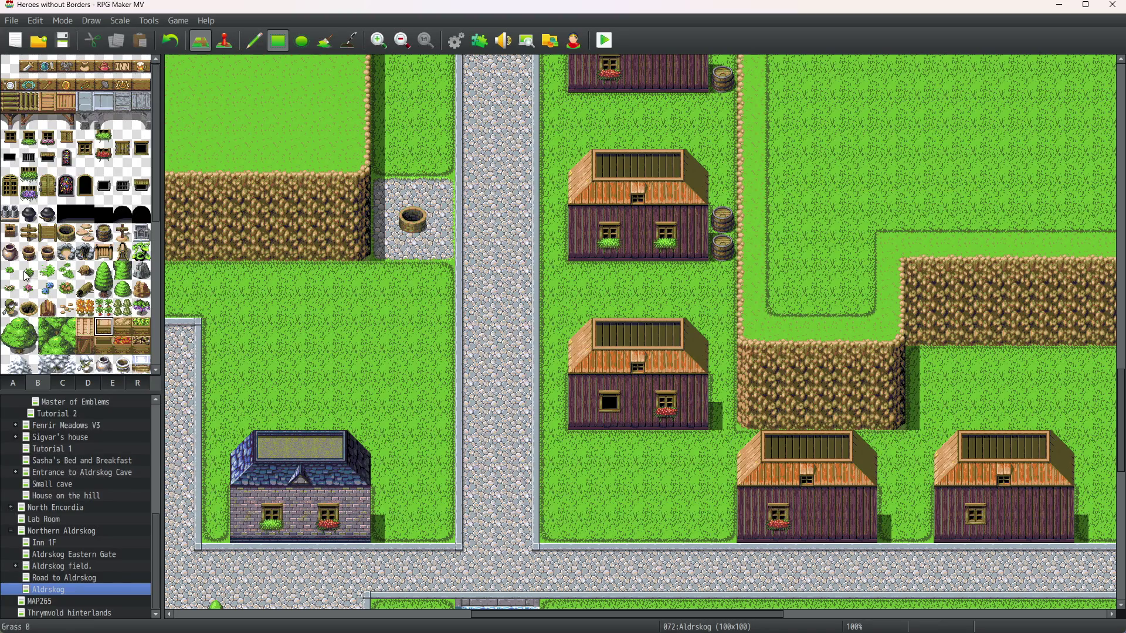
pyautogui.click(47, 308)
pyautogui.click(552, 247)
pyautogui.scroll(2, 586, 261)
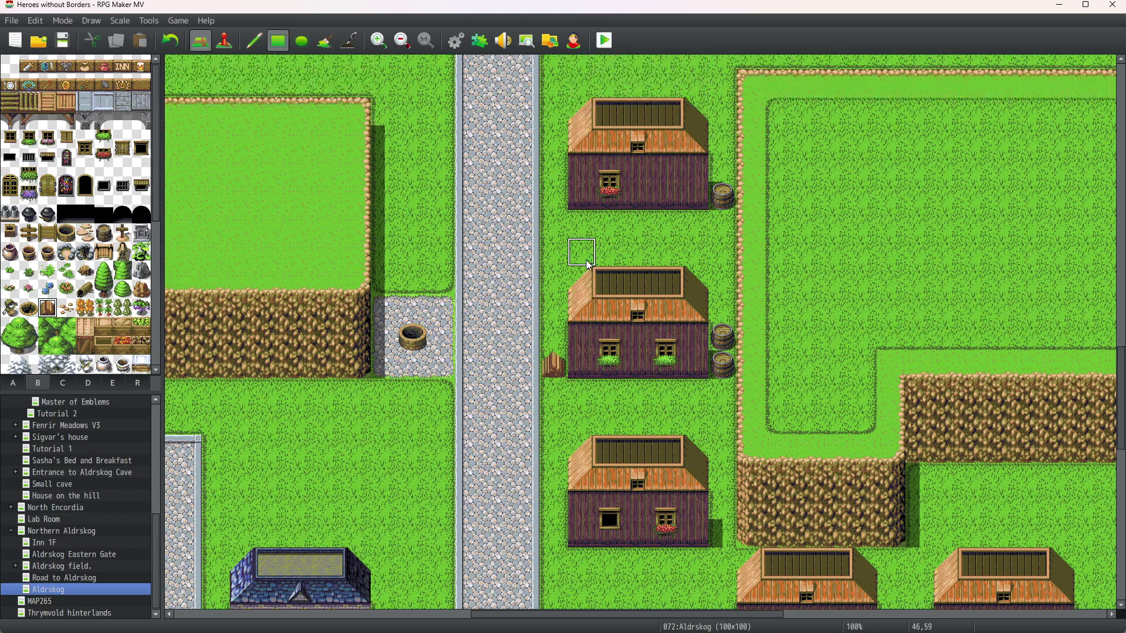
pyautogui.click(679, 227)
pyautogui.click(676, 252)
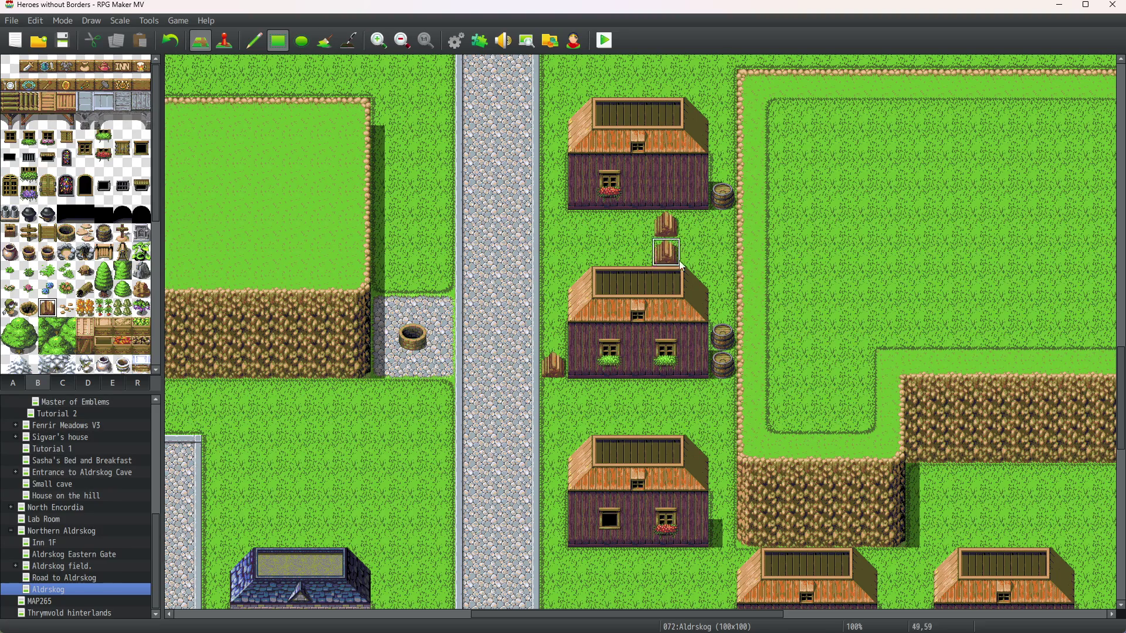
# Step: Reuse the stump tile to place another log stump at cell 50,59
pyautogui.scroll(-2, 703, 288)
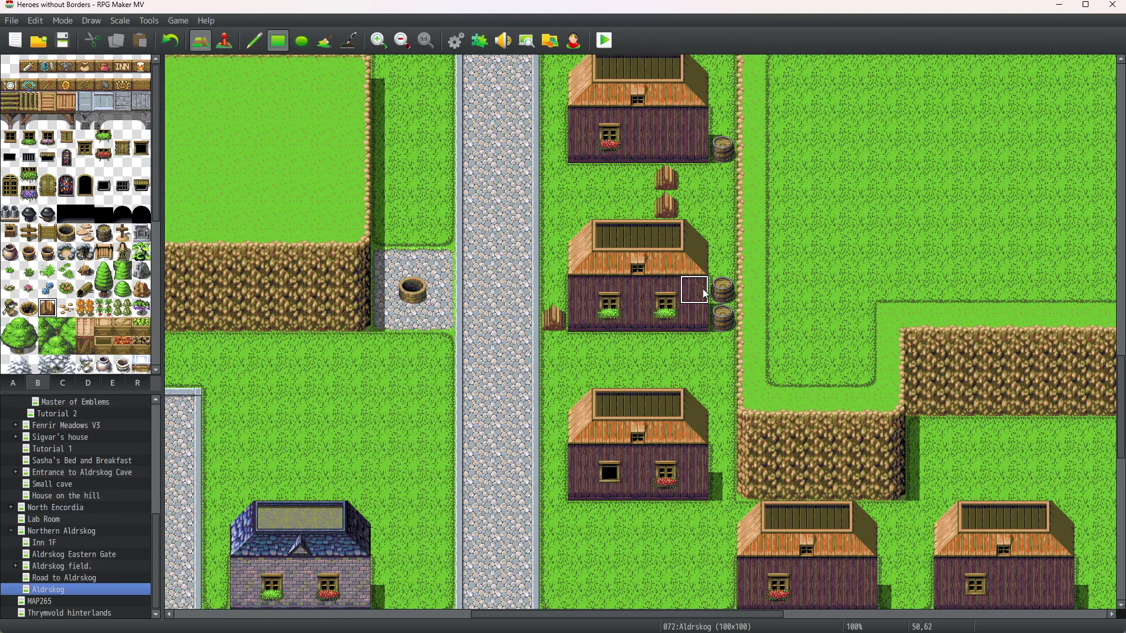
pyautogui.rightClick(678, 203)
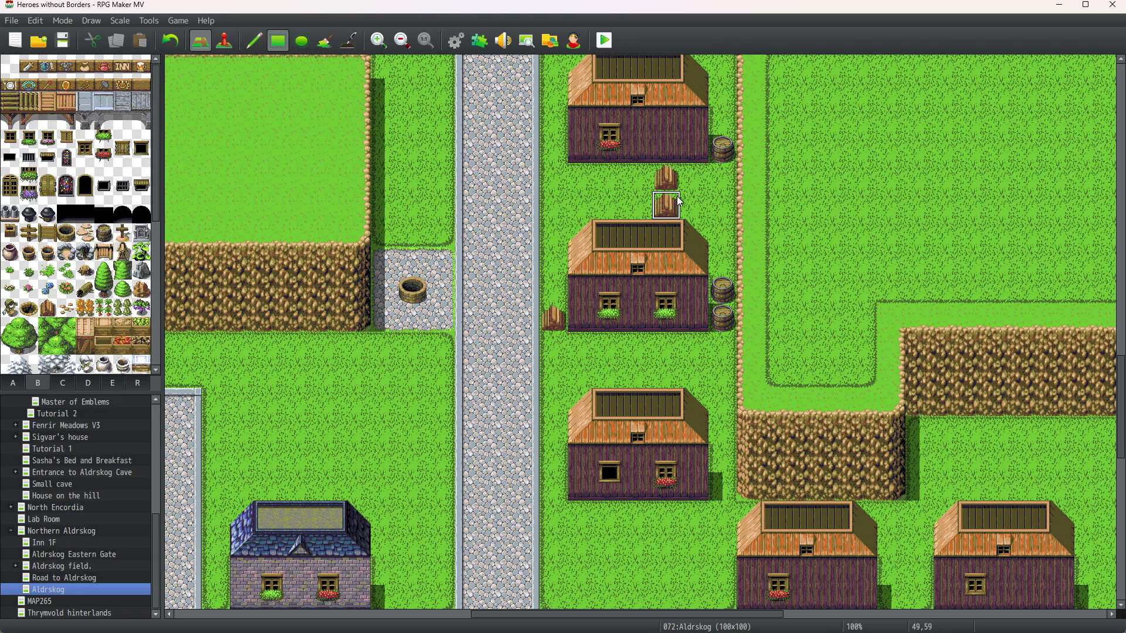
pyautogui.click(693, 183)
pyautogui.hotkey('ctrl', 'z')
pyautogui.click(695, 205)
pyautogui.scroll(-1, 623, 368)
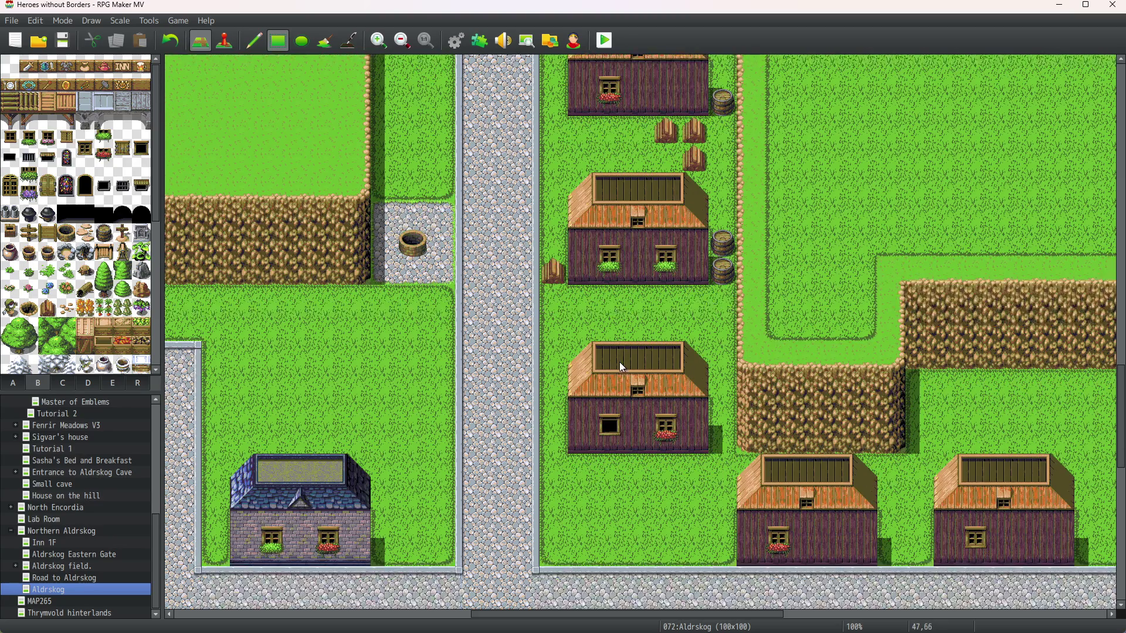
pyautogui.scroll(1, 684, 445)
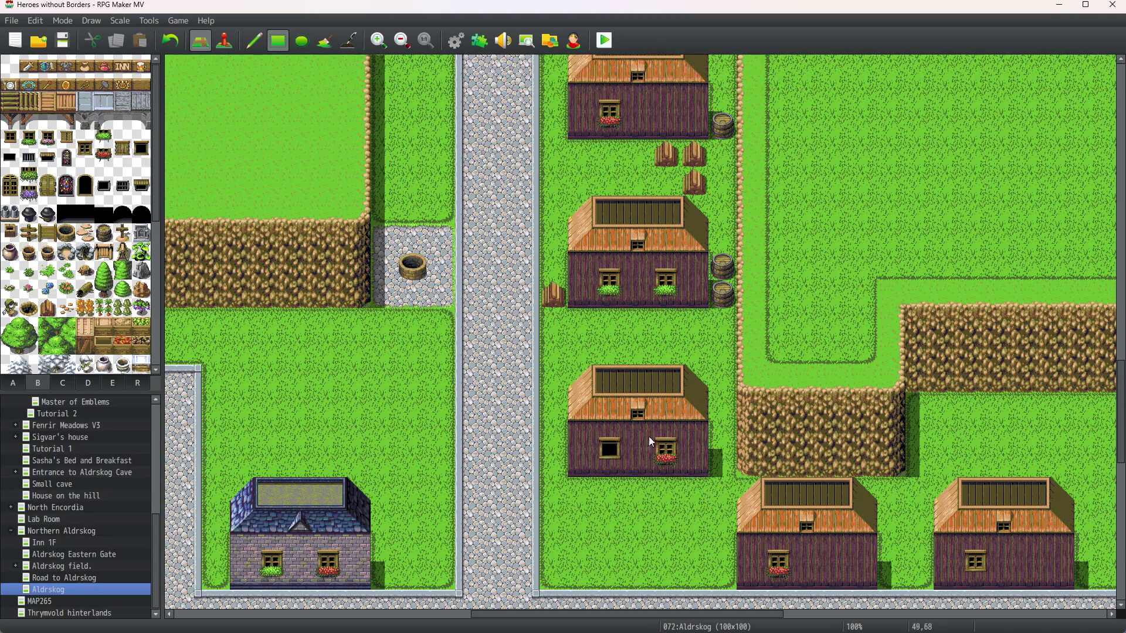
# Step: Place two Basin A clay pots below the lower house, then show the desktop
pyautogui.click(17, 254)
pyautogui.scroll(-2, 683, 502)
pyautogui.click(610, 445)
pyautogui.click(580, 445)
pyautogui.scroll(2, 614, 429)
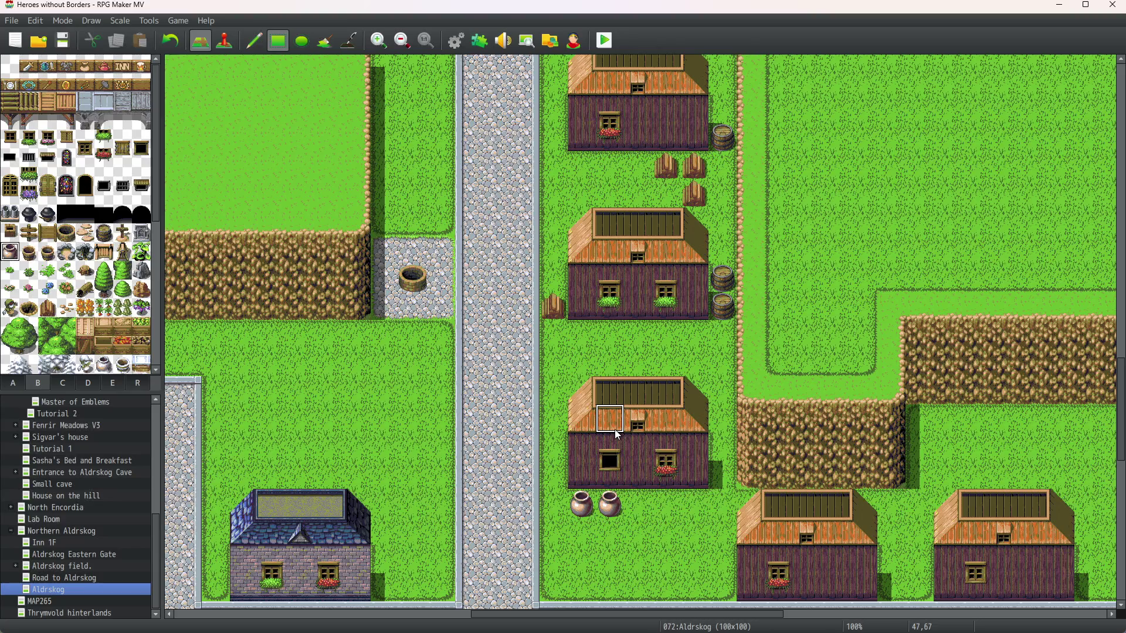
pyautogui.scroll(-4, 615, 433)
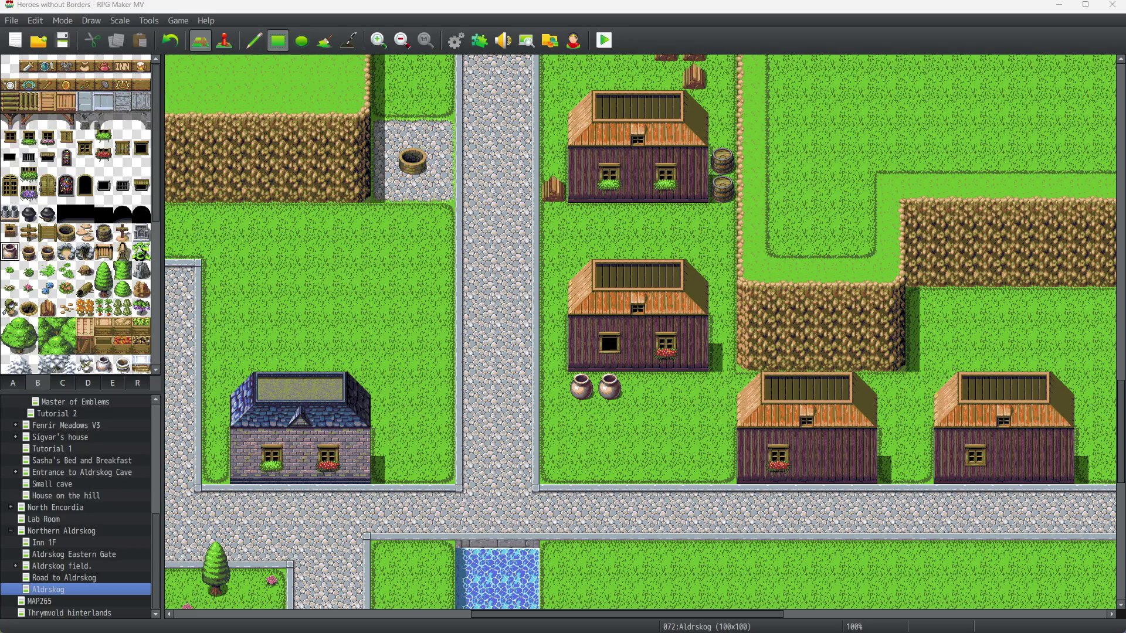
pyautogui.press('super+d')
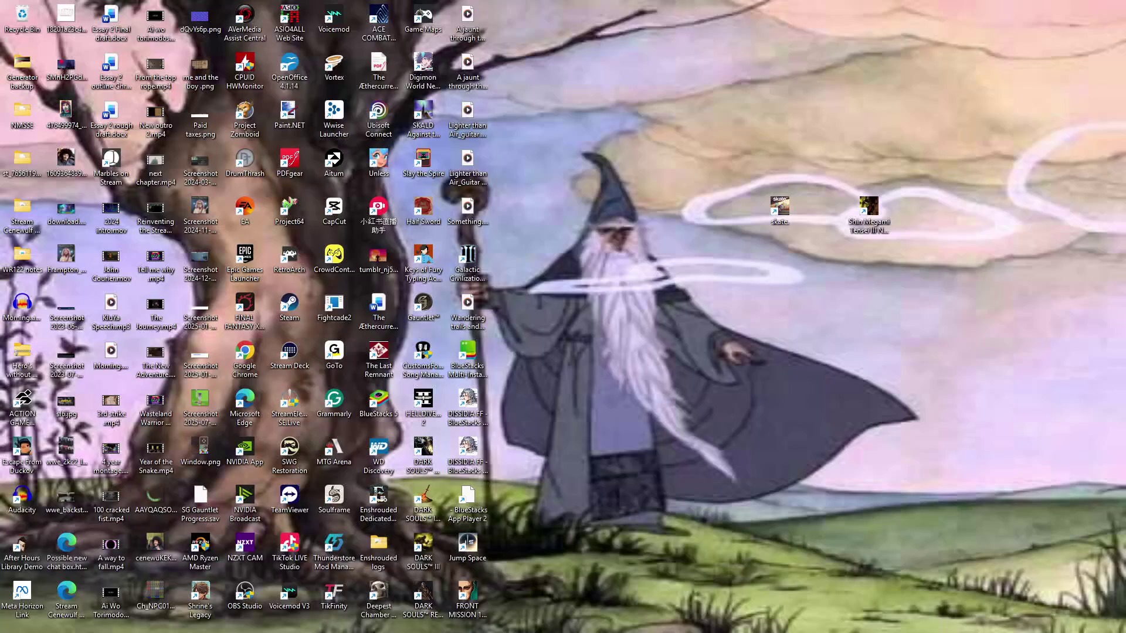
pyautogui.press('super+d')
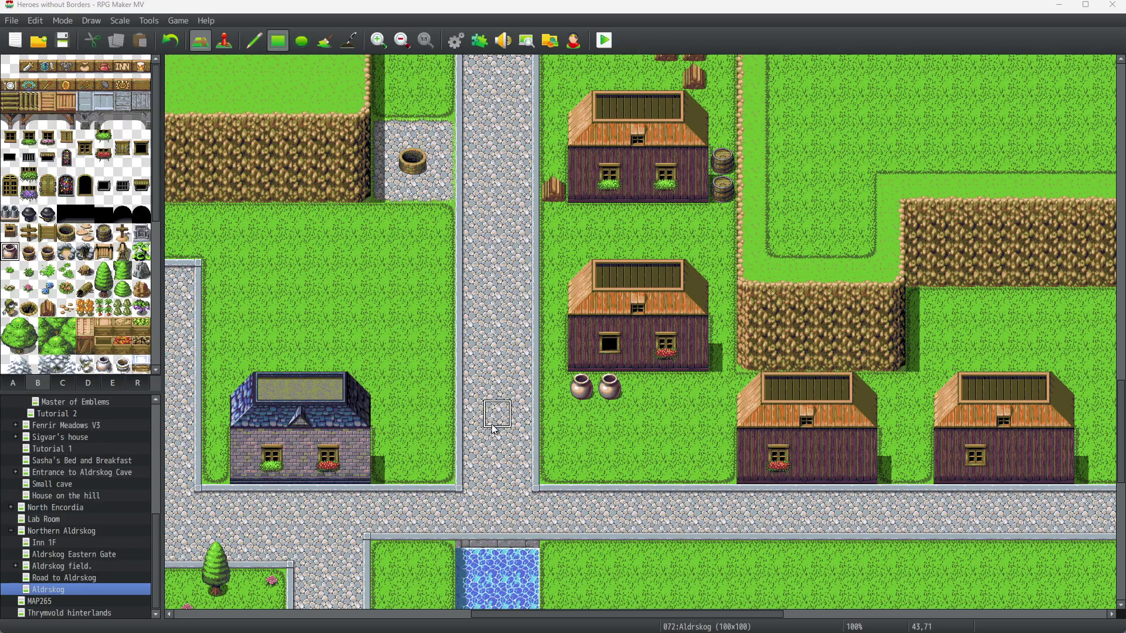
# Step: Erase the log stump beside the middle house's left wall and return the palette to tab A
pyautogui.scroll(2, 586, 392)
pyautogui.scroll(5, 587, 392)
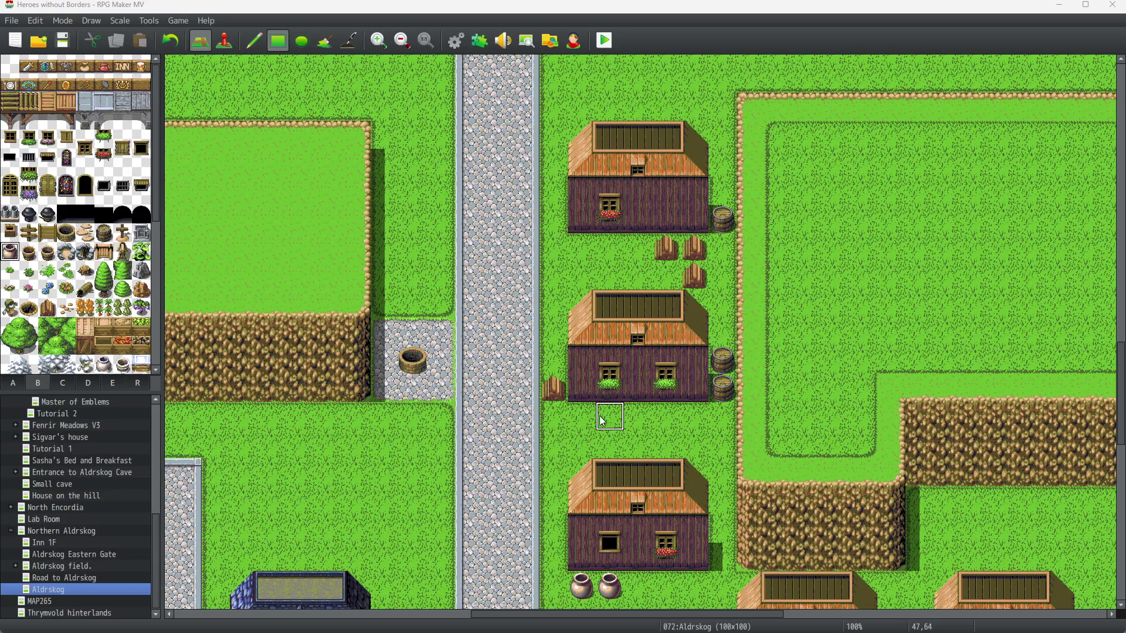
pyautogui.click(551, 390)
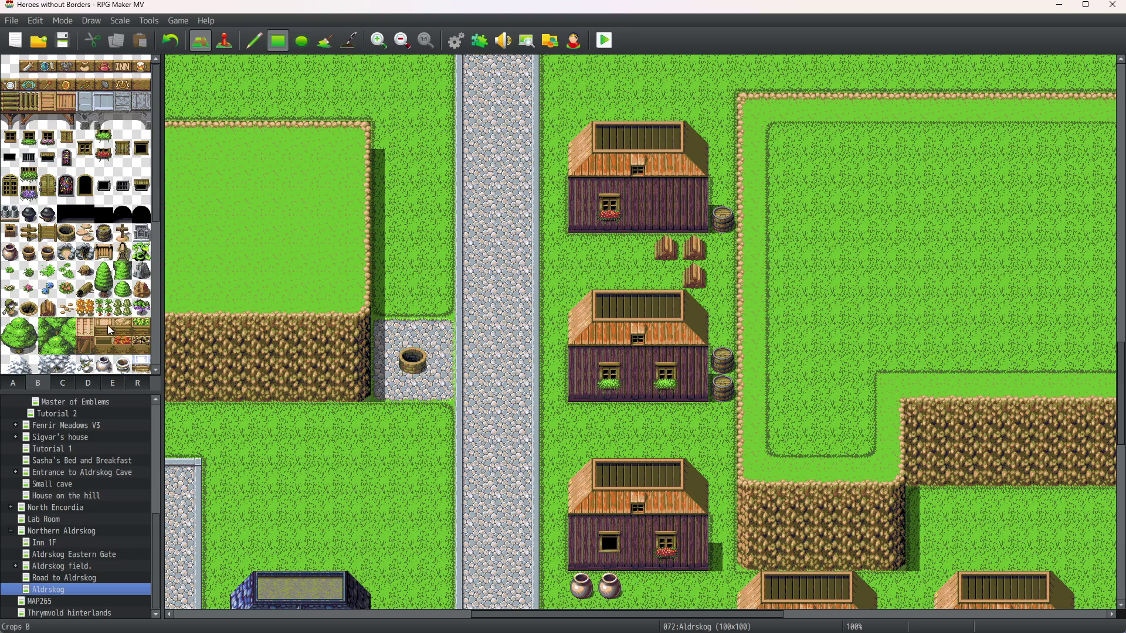
pyautogui.click(12, 384)
pyautogui.scroll(2, 126, 111)
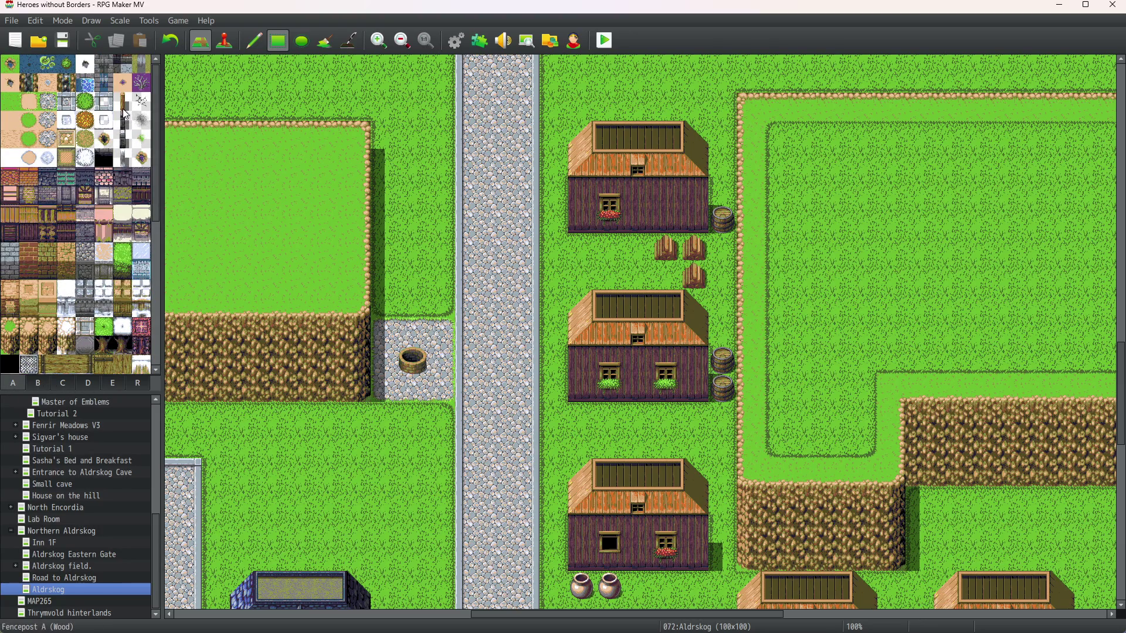
# Step: Run a Fencepost line from the top house down the road side to the lower road
pyautogui.click(123, 137)
pyautogui.moveTo(666, 107); pyautogui.dragTo(721, 107)
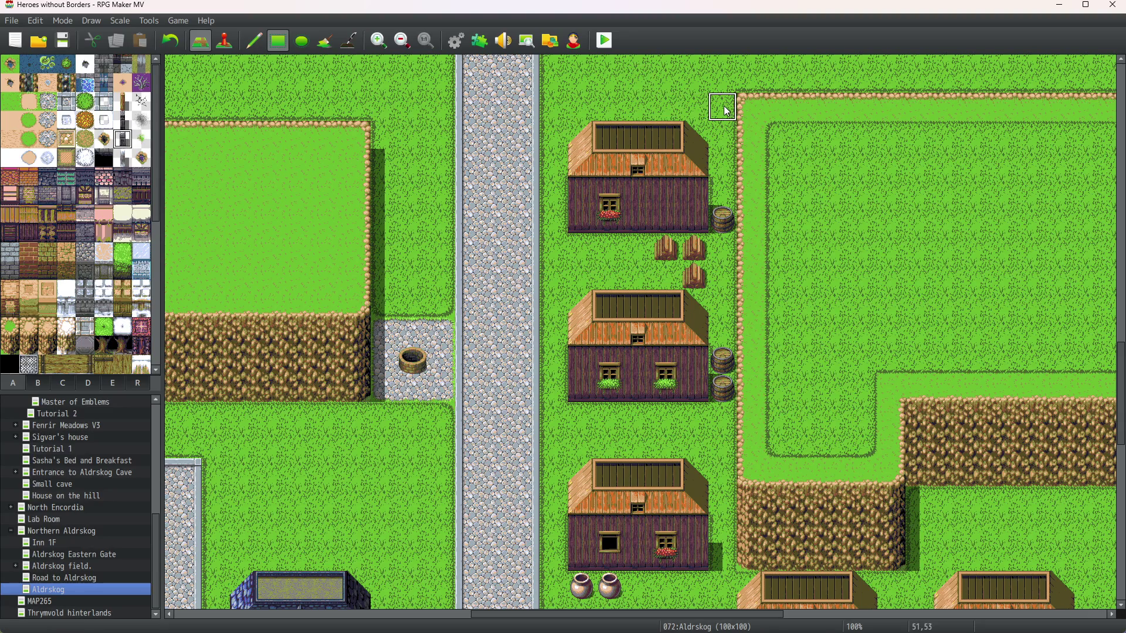
pyautogui.moveTo(654, 104)
pyautogui.mouseDown()
pyautogui.moveTo(579, 105)
pyautogui.moveTo(555, 135)
pyautogui.moveTo(555, 118)
pyautogui.moveTo(553, 330)
pyautogui.mouseUp()
pyautogui.moveTo(554, 371)
pyautogui.mouseDown()
pyautogui.moveTo(556, 383)
pyautogui.moveTo(552, 317)
pyautogui.moveTo(555, 387)
pyautogui.mouseUp()
pyautogui.scroll(-5, 555, 382)
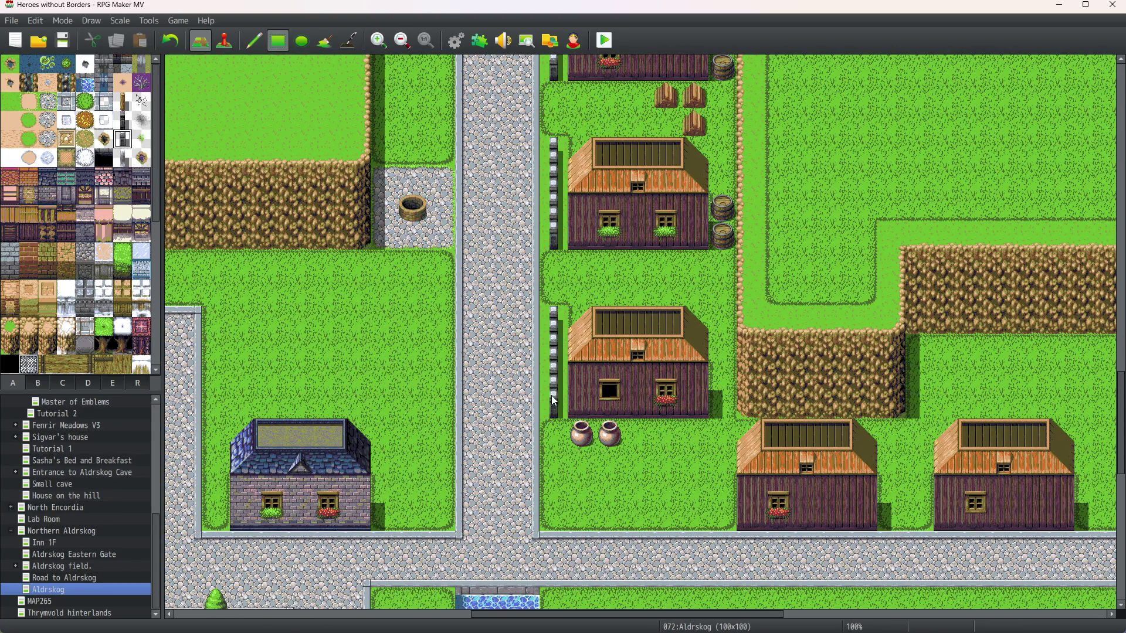
pyautogui.scroll(-2, 543, 428)
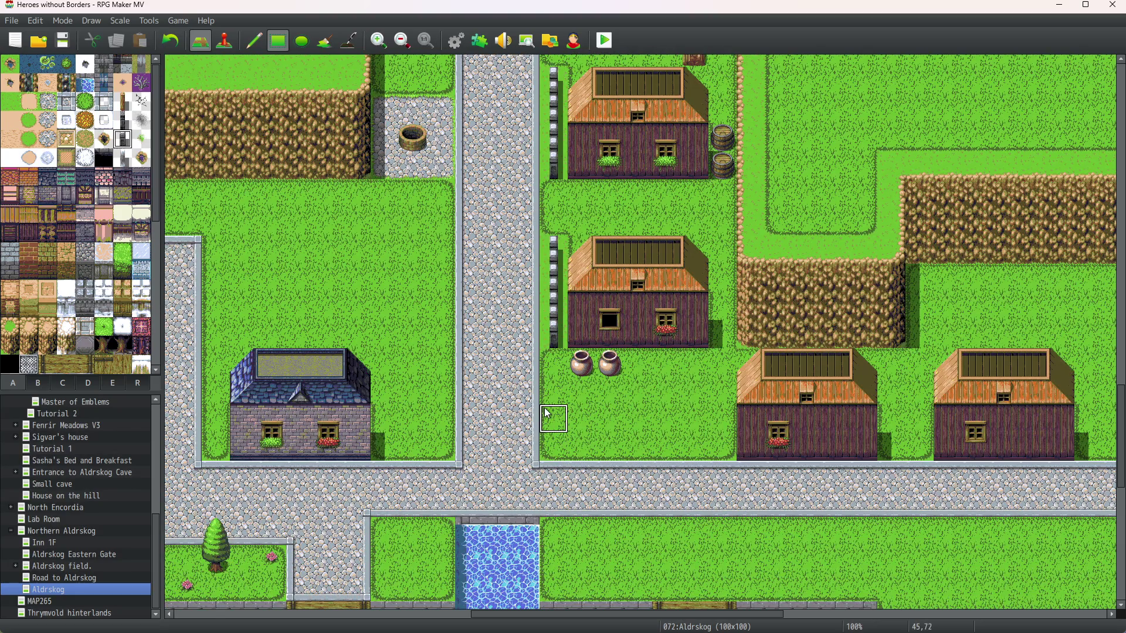
pyautogui.moveTo(561, 364); pyautogui.dragTo(557, 438)
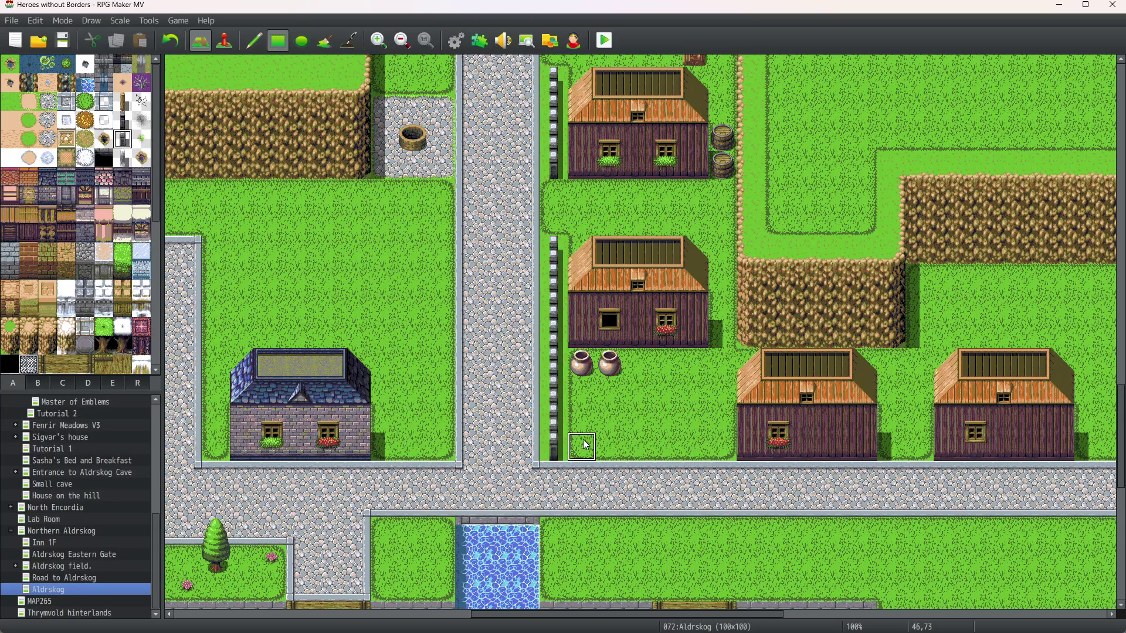
# Step: Fence the gaps between houses along the bottom road, on both sides of the stone path
pyautogui.click(581, 444)
pyautogui.click(662, 449)
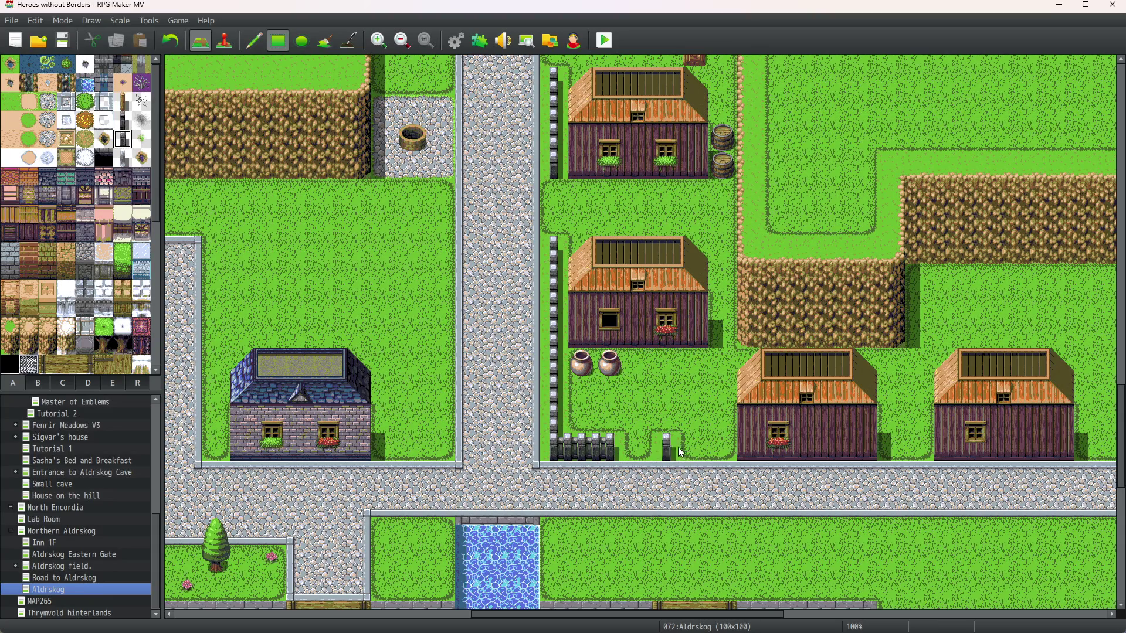
pyautogui.moveTo(897, 443); pyautogui.dragTo(921, 449)
pyautogui.hscroll(10, 827, 490)
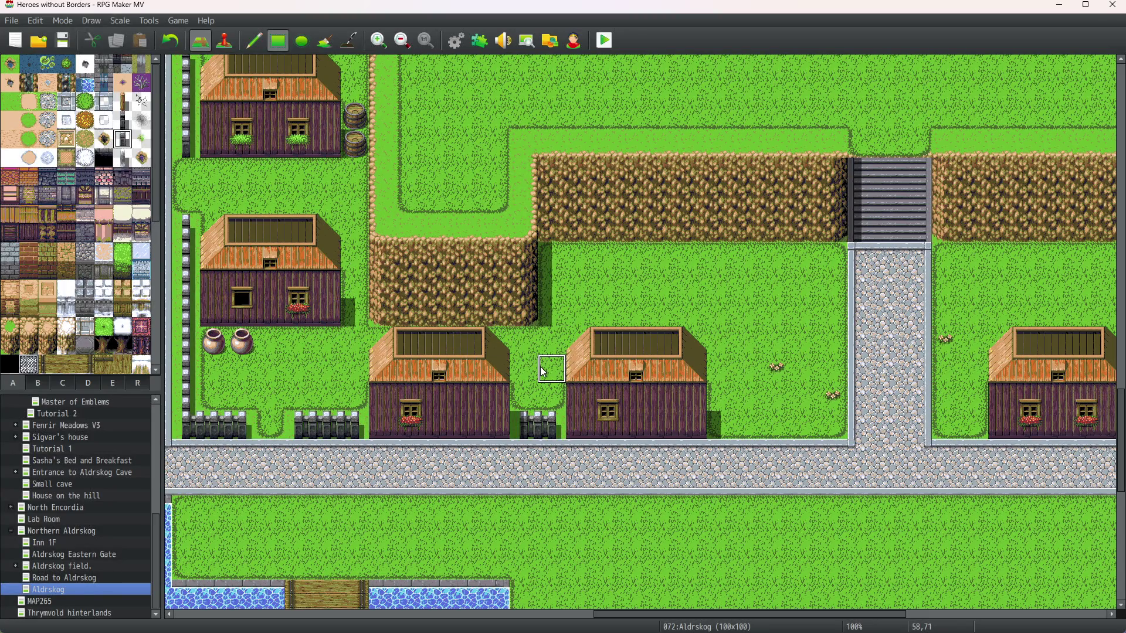
pyautogui.moveTo(734, 418); pyautogui.dragTo(798, 429)
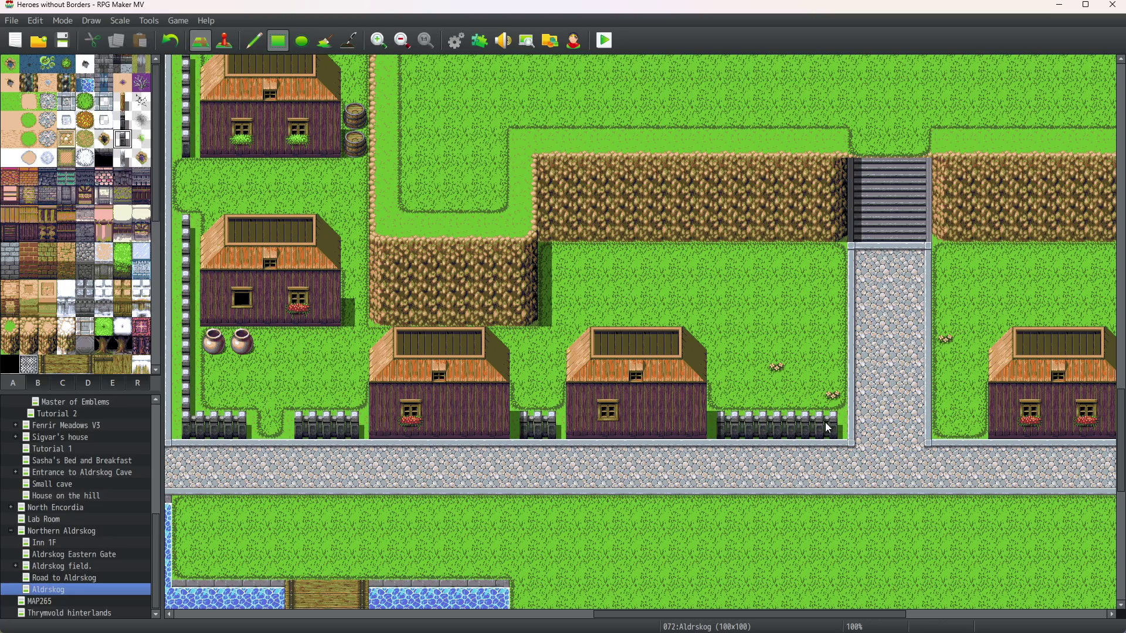
pyautogui.click(954, 425)
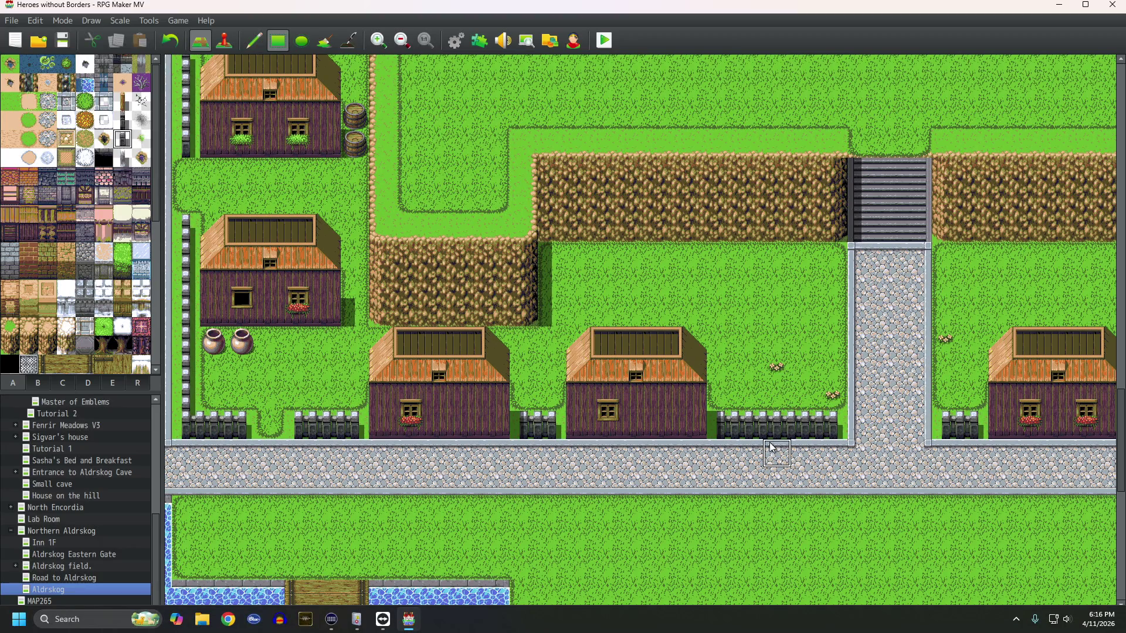
pyautogui.middleClick(826, 334)
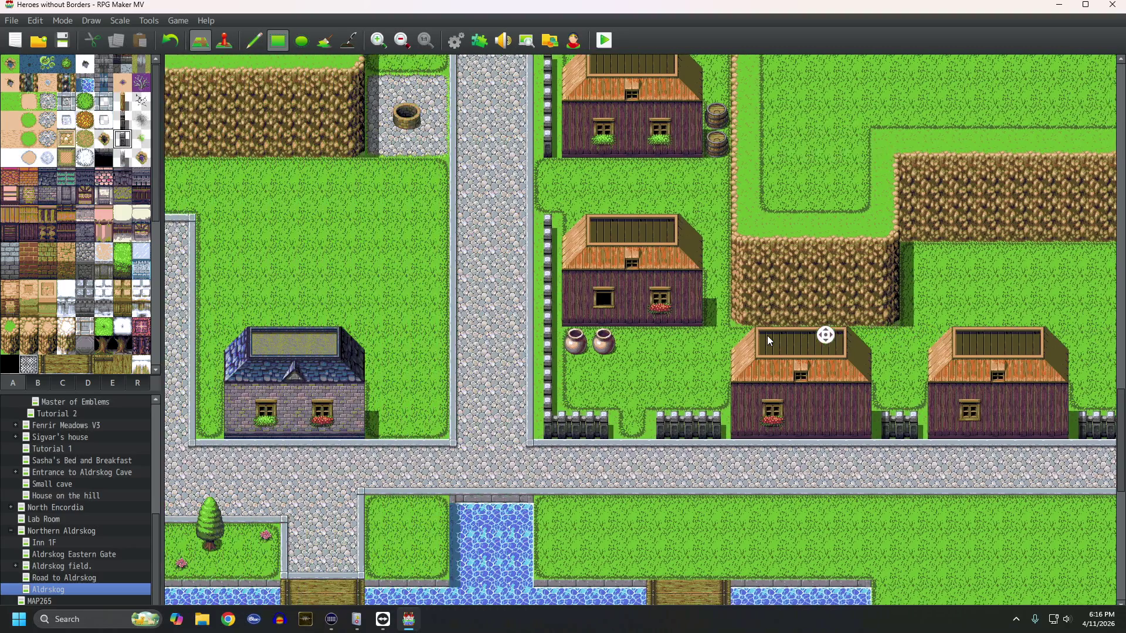
# Step: Stop panning and scroll up to the top of the western house row
pyautogui.middleClick(767, 335)
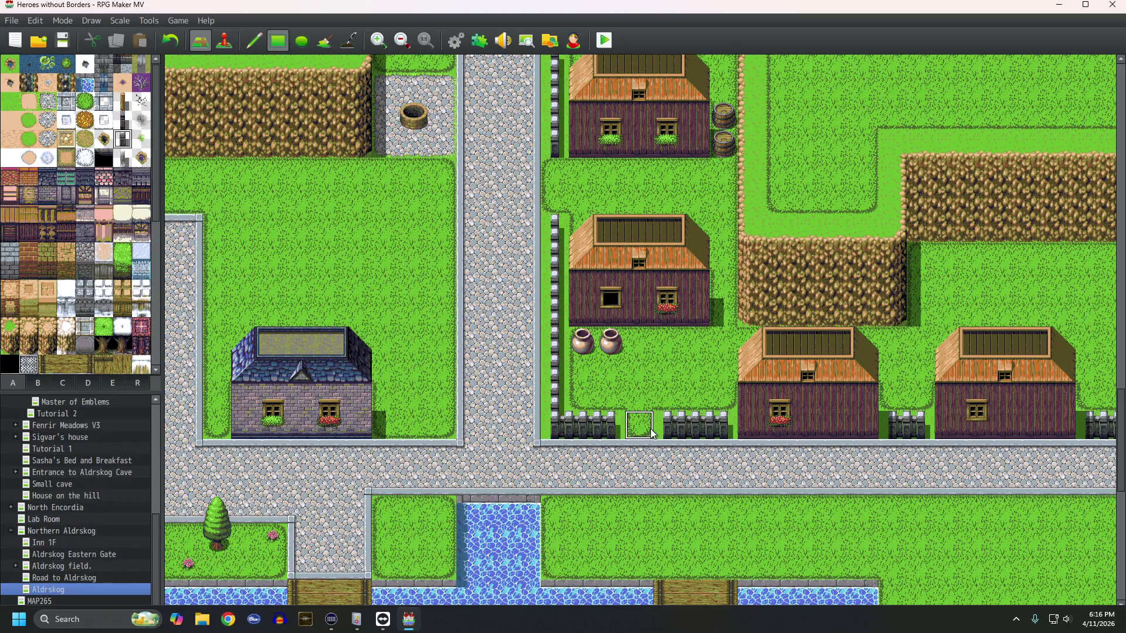
pyautogui.scroll(2, 630, 434)
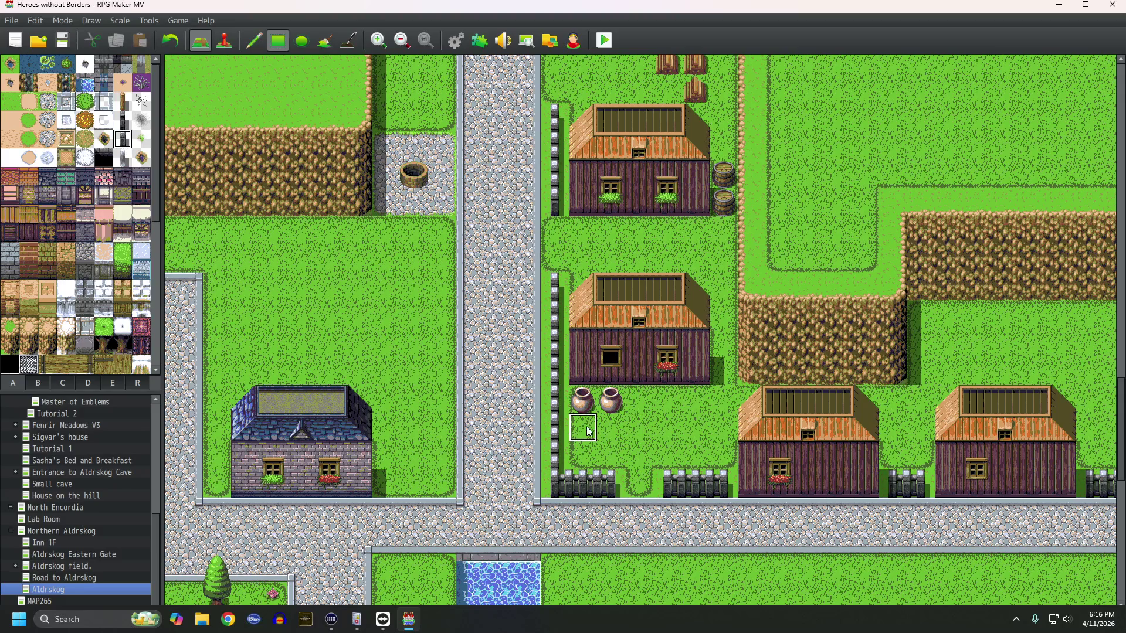
pyautogui.scroll(9, 596, 389)
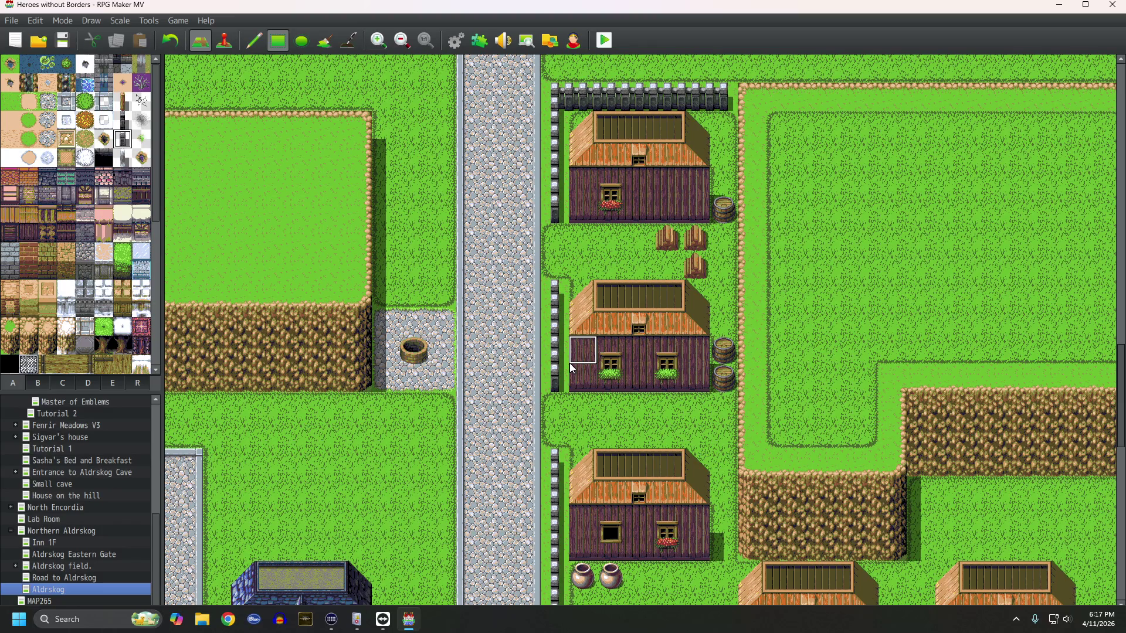
# Step: Paint a fence east of the two wooden houses, turning its last two tiles back to grass
pyautogui.scroll(-10, 649, 336)
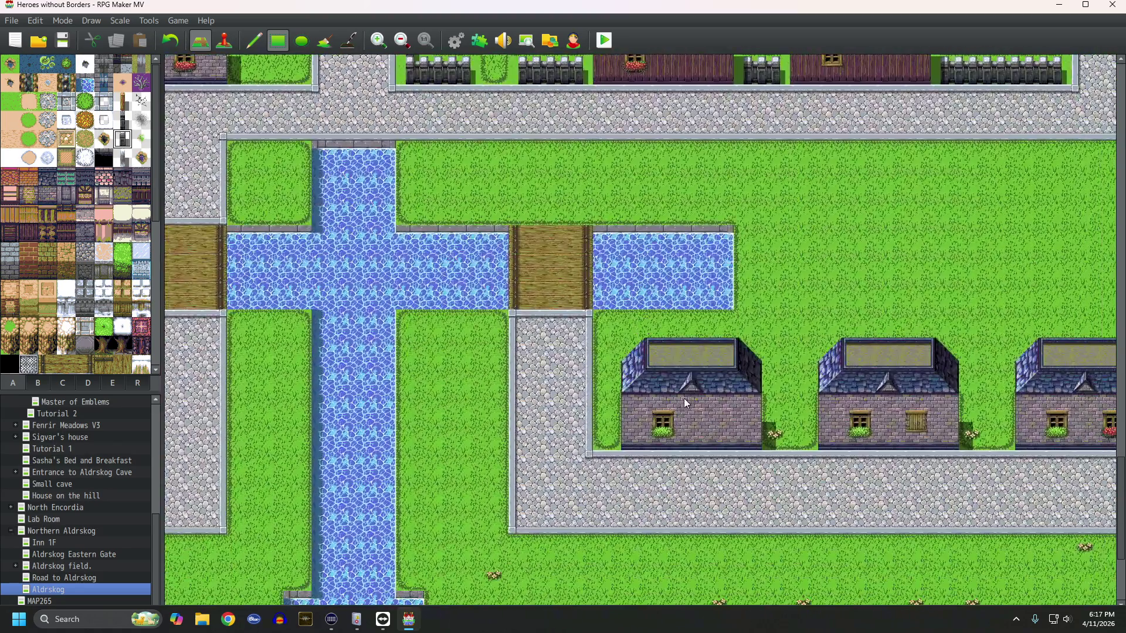
pyautogui.middleClick(682, 385)
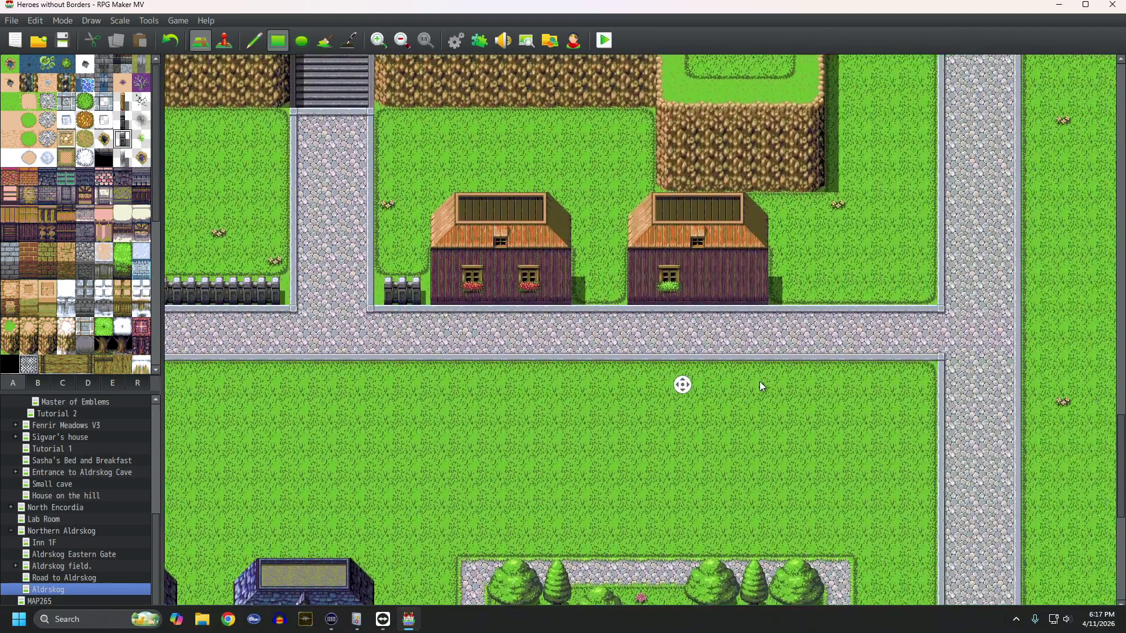
pyautogui.middleClick(760, 386)
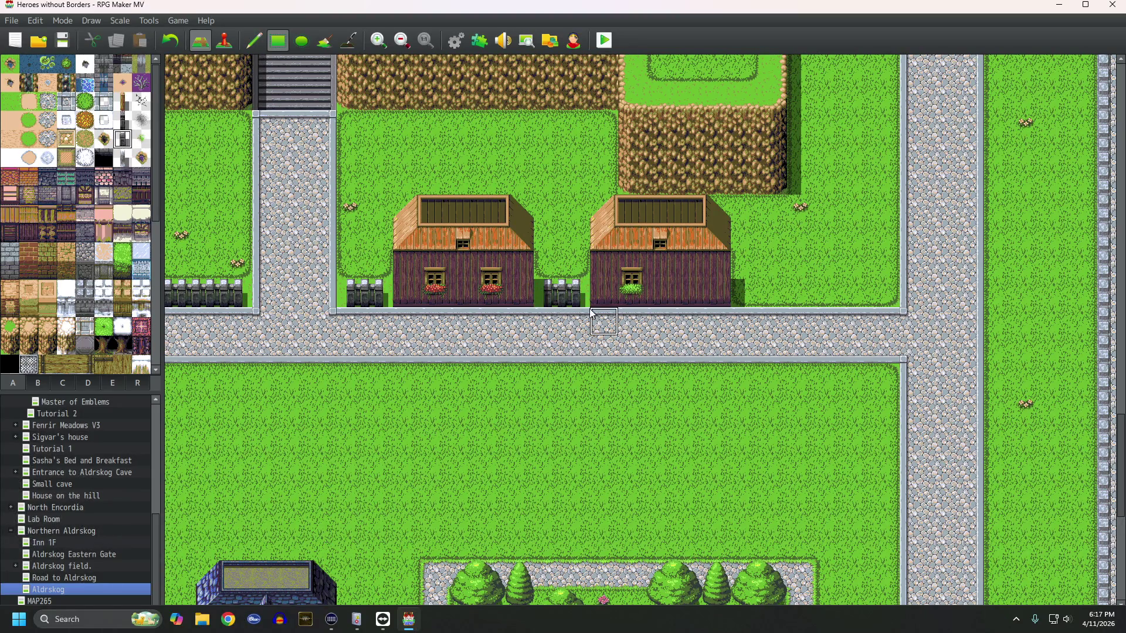
pyautogui.middleClick(618, 337)
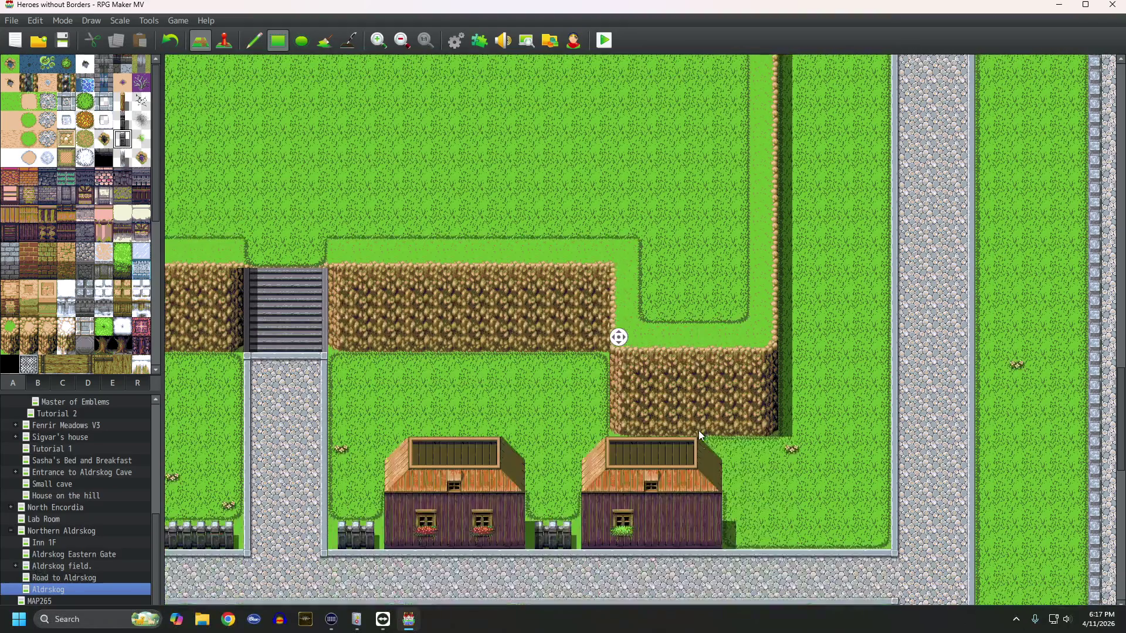
pyautogui.middleClick(721, 404)
pyautogui.moveTo(746, 337); pyautogui.dragTo(837, 337)
pyautogui.moveTo(940, 332)
pyautogui.mouseDown()
pyautogui.moveTo(956, 337)
pyautogui.moveTo(938, 307)
pyautogui.moveTo(965, 305)
pyautogui.moveTo(959, 149)
pyautogui.mouseUp()
pyautogui.scroll(5, 956, 223)
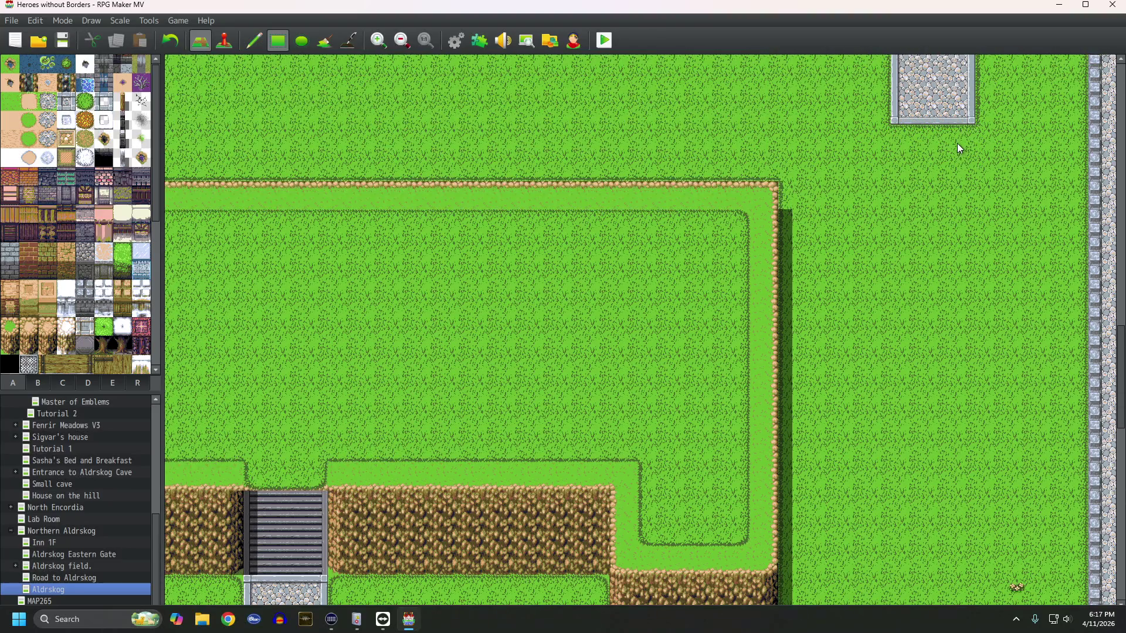
pyautogui.scroll(1, 957, 146)
pyautogui.scroll(-4, 923, 307)
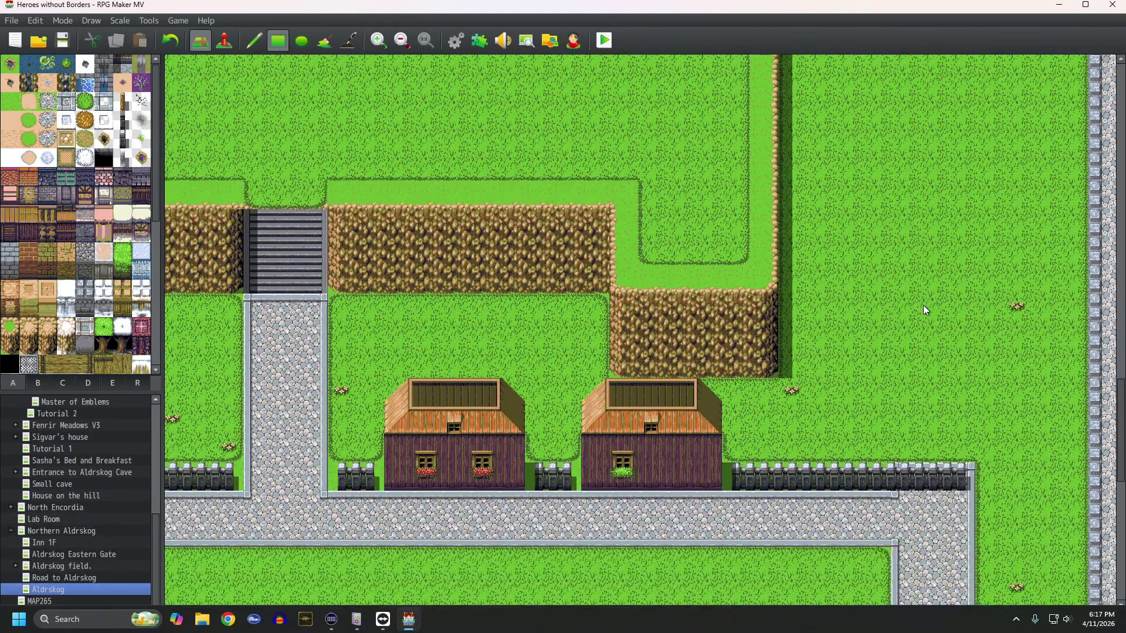
pyautogui.scroll(-1, 923, 305)
pyautogui.moveTo(991, 390); pyautogui.dragTo(941, 392)
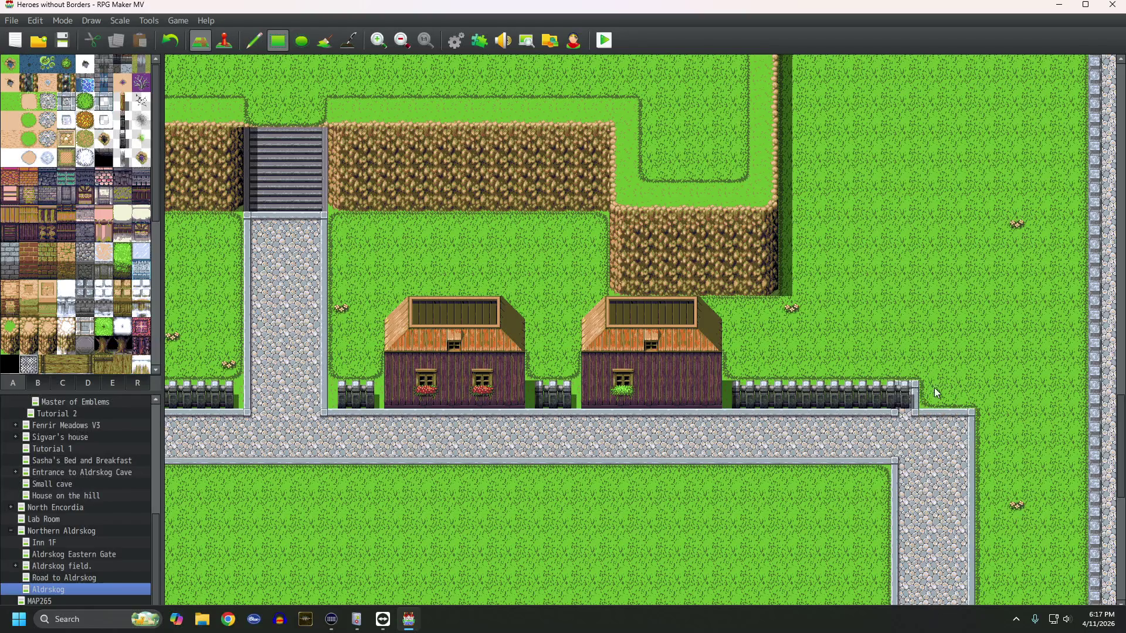
# Step: Trim the fence's right end with grass and add a post turning upward
pyautogui.moveTo(836, 390); pyautogui.dragTo(779, 388)
pyautogui.click(780, 388)
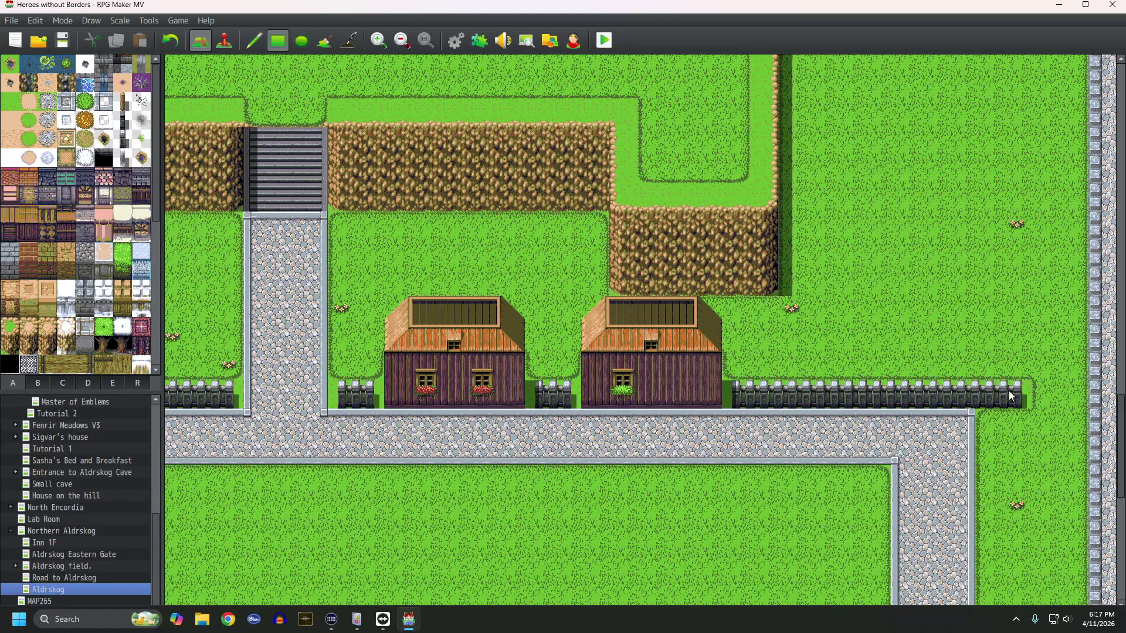
pyautogui.click(1010, 357)
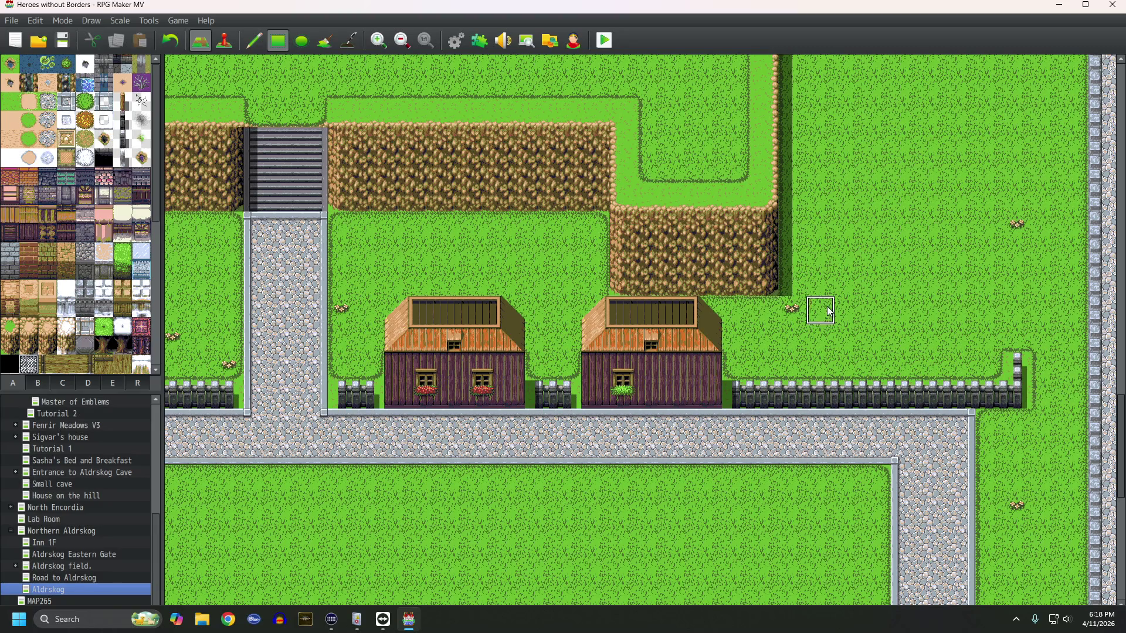
# Step: Paint a cobblestone road running north from the main road past the plateau's east side
pyautogui.moveTo(947, 419); pyautogui.dragTo(960, 117)
pyautogui.scroll(10, 954, 353)
pyautogui.scroll(4, 953, 346)
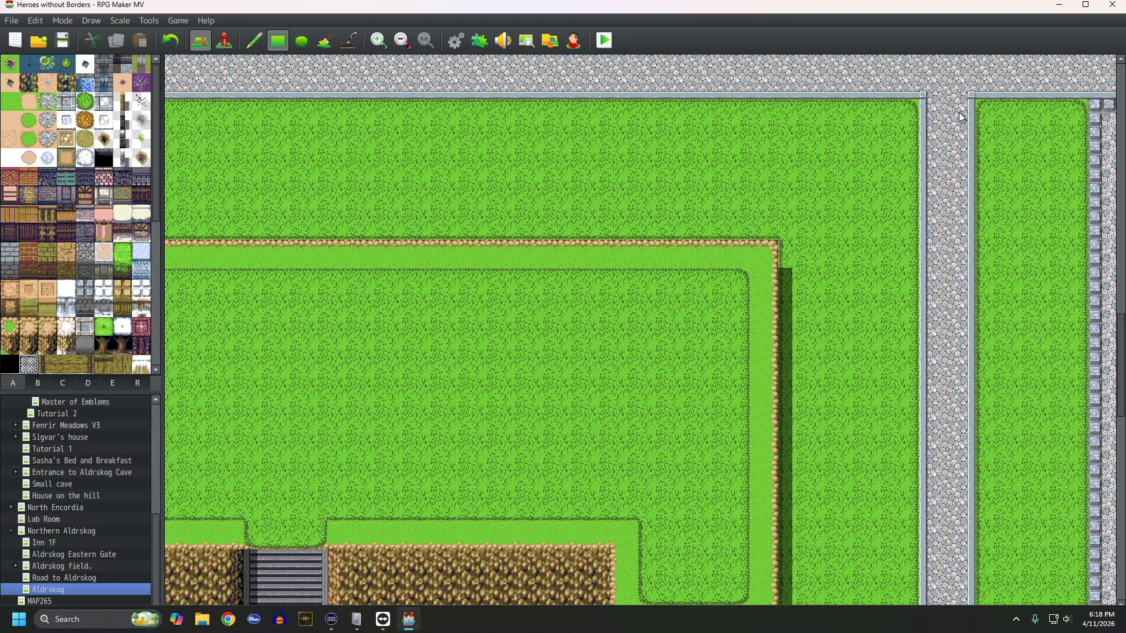
pyautogui.scroll(-13, 961, 118)
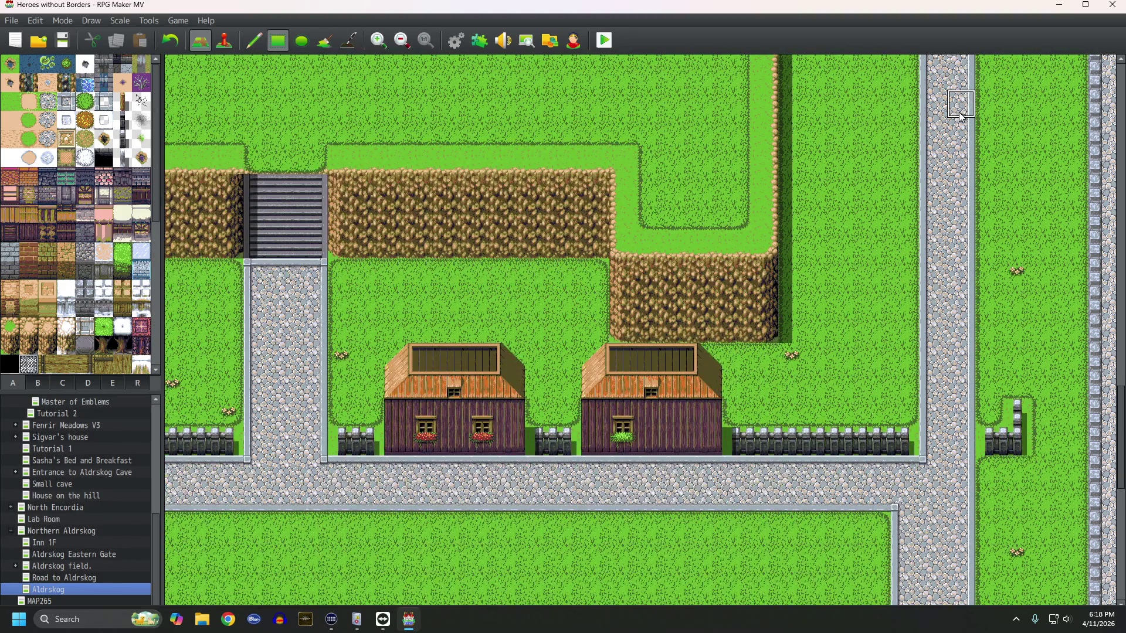
pyautogui.scroll(-2, 960, 118)
# Step: Replace a misplaced fence column with a fence along the grass strip's right edge
pyautogui.moveTo(1019, 334)
pyautogui.mouseDown()
pyautogui.moveTo(1024, 243)
pyautogui.moveTo(1004, 354)
pyautogui.moveTo(1016, 353)
pyautogui.mouseUp()
pyautogui.scroll(8, 1024, 246)
pyautogui.scroll(7, 1023, 243)
pyautogui.scroll(-1, 1023, 243)
pyautogui.scroll(-16, 1024, 243)
pyautogui.hotkey('ctrl', 'z')
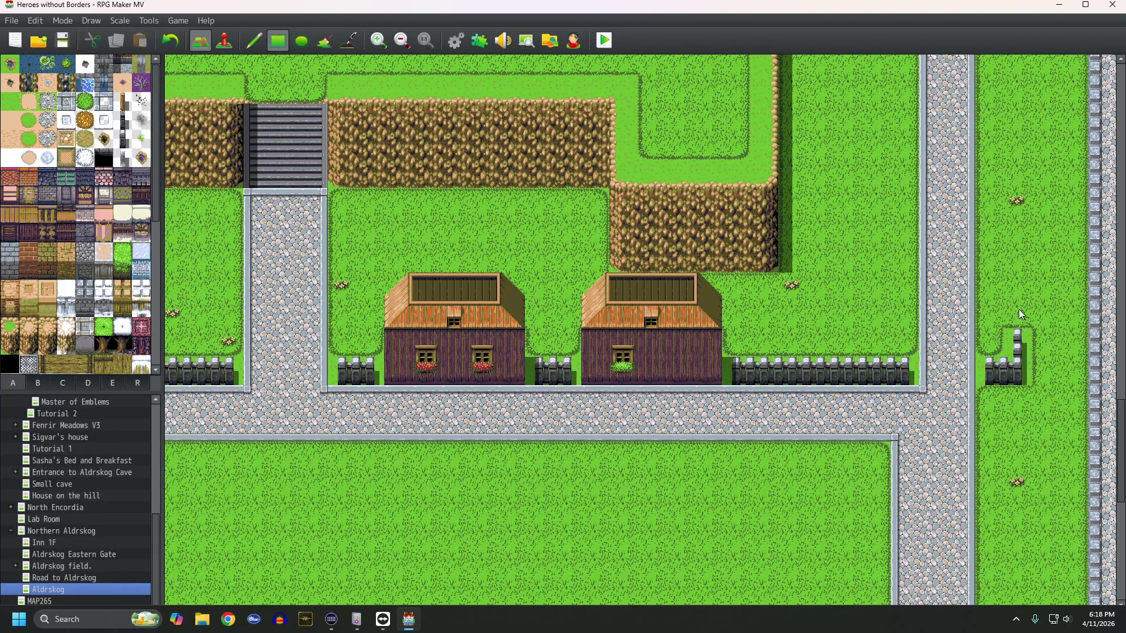
pyautogui.moveTo(1015, 366)
pyautogui.mouseDown()
pyautogui.moveTo(1075, 372)
pyautogui.moveTo(1076, 258)
pyautogui.mouseUp()
# Step: Fence the top of the grass strip on both sides of the north road
pyautogui.scroll(10, 1081, 158)
pyautogui.moveTo(1082, 165); pyautogui.dragTo(1081, 132)
pyautogui.scroll(2, 1081, 133)
pyautogui.scroll(-1, 1081, 152)
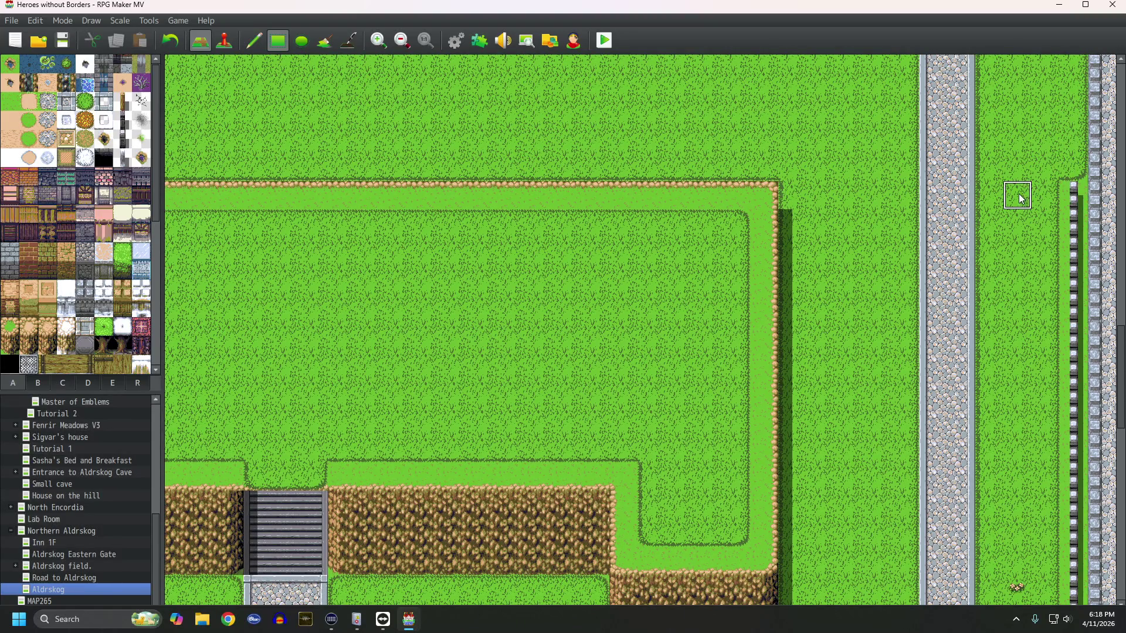
pyautogui.moveTo(996, 203); pyautogui.dragTo(1060, 194)
pyautogui.moveTo(820, 195); pyautogui.dragTo(792, 195)
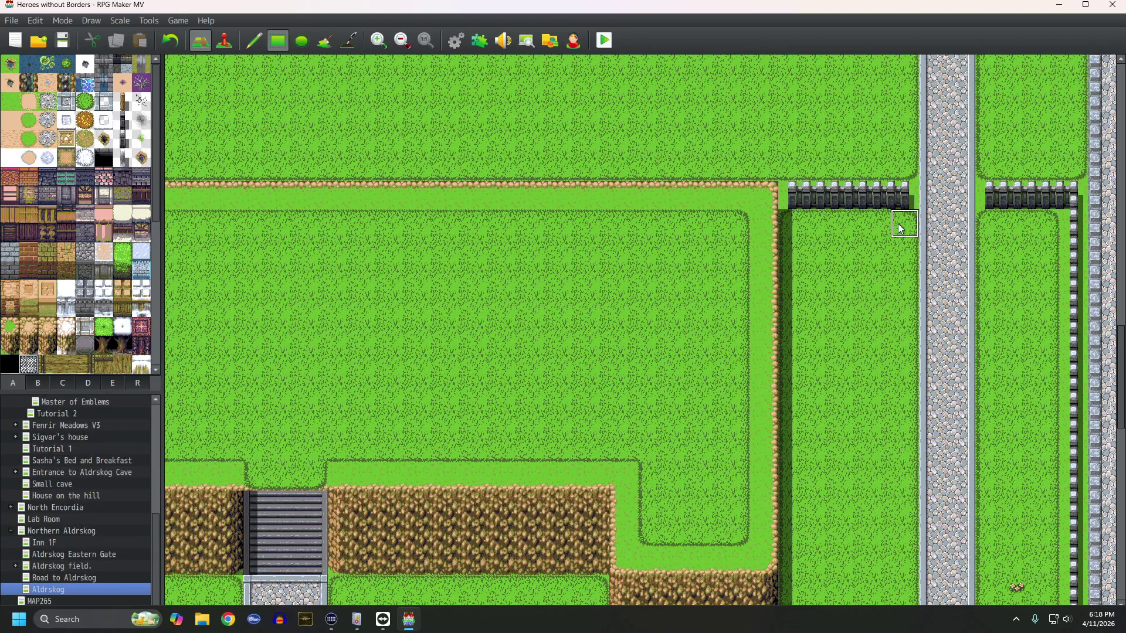
# Step: Scroll and pan across the map to review the fenced plateau district and houses
pyautogui.scroll(-5, 898, 226)
pyautogui.scroll(-3, 899, 223)
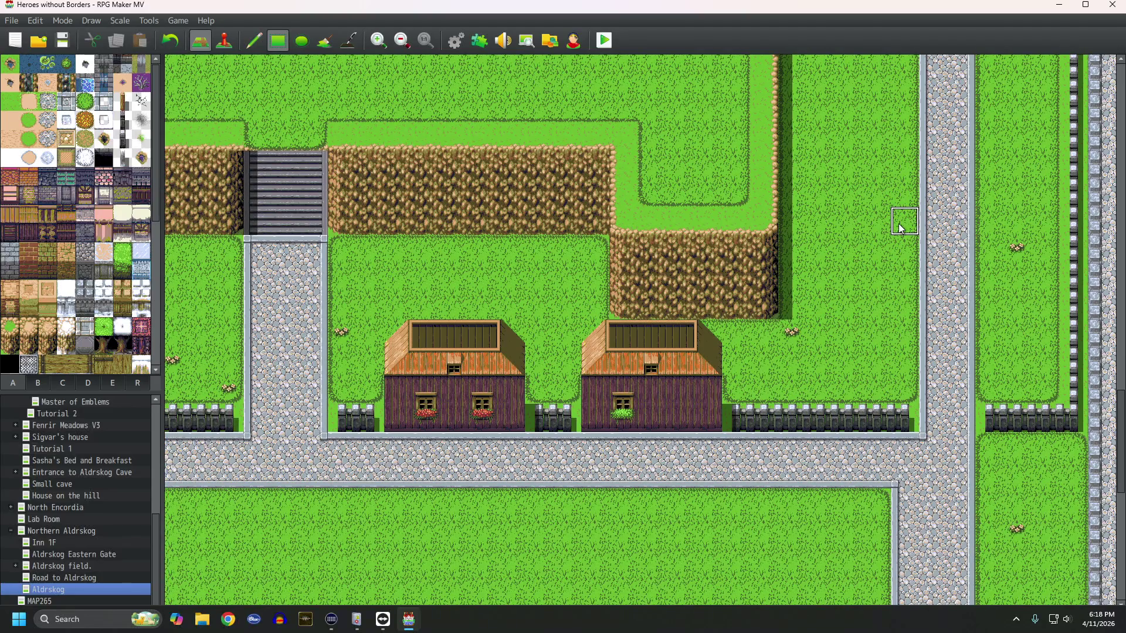
pyautogui.scroll(-2, 897, 207)
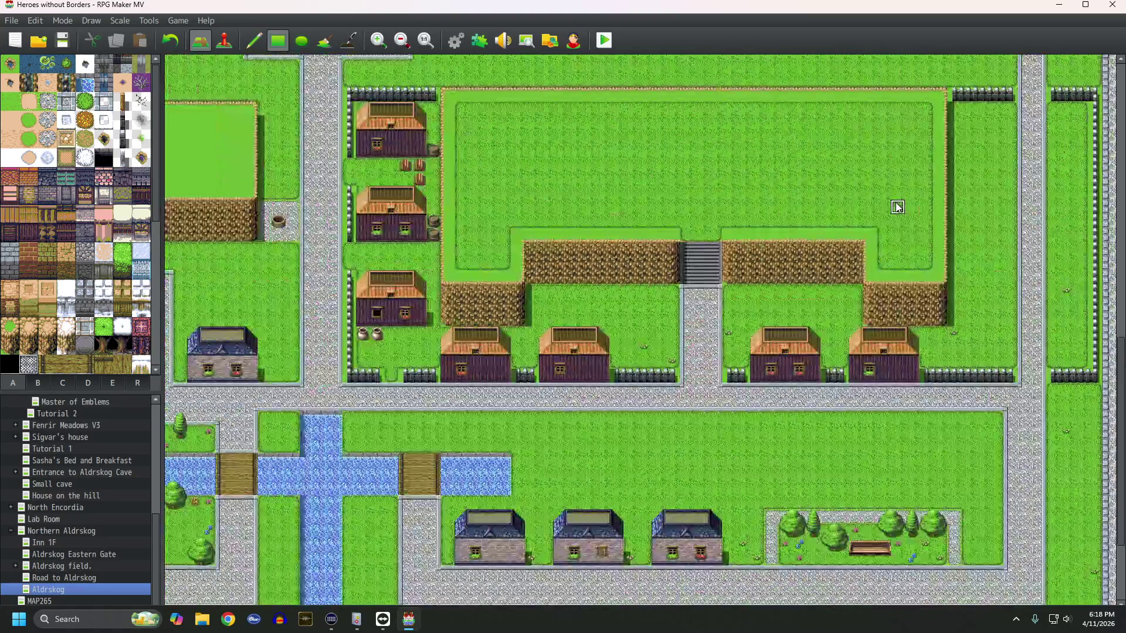
pyautogui.scroll(1, 897, 207)
pyautogui.scroll(1, 897, 207)
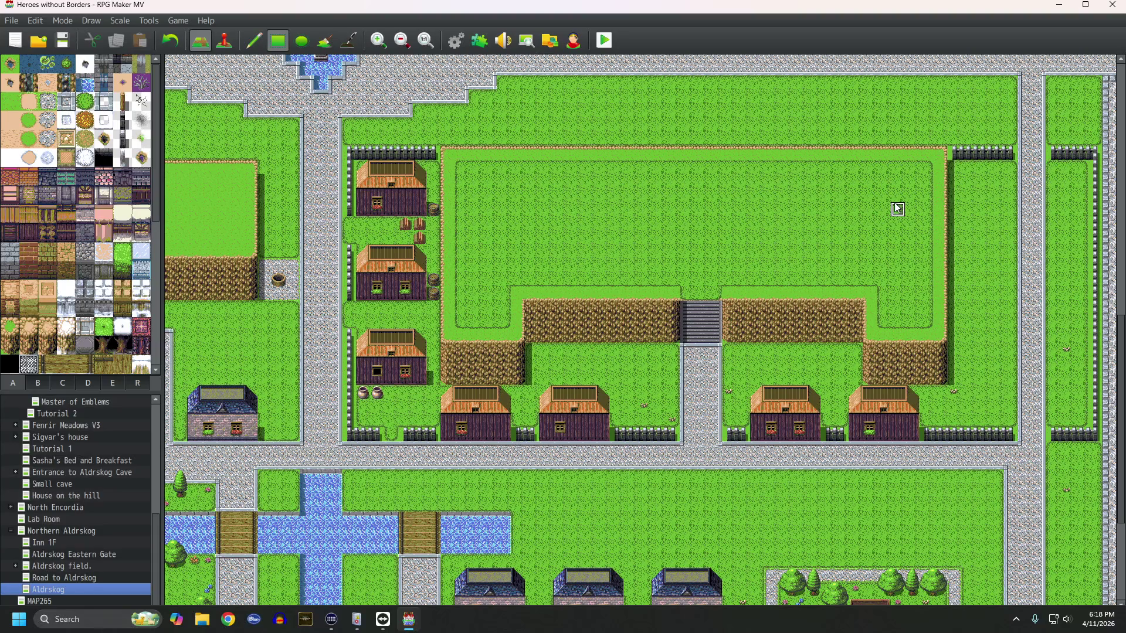
pyautogui.hscroll(-10, 897, 209)
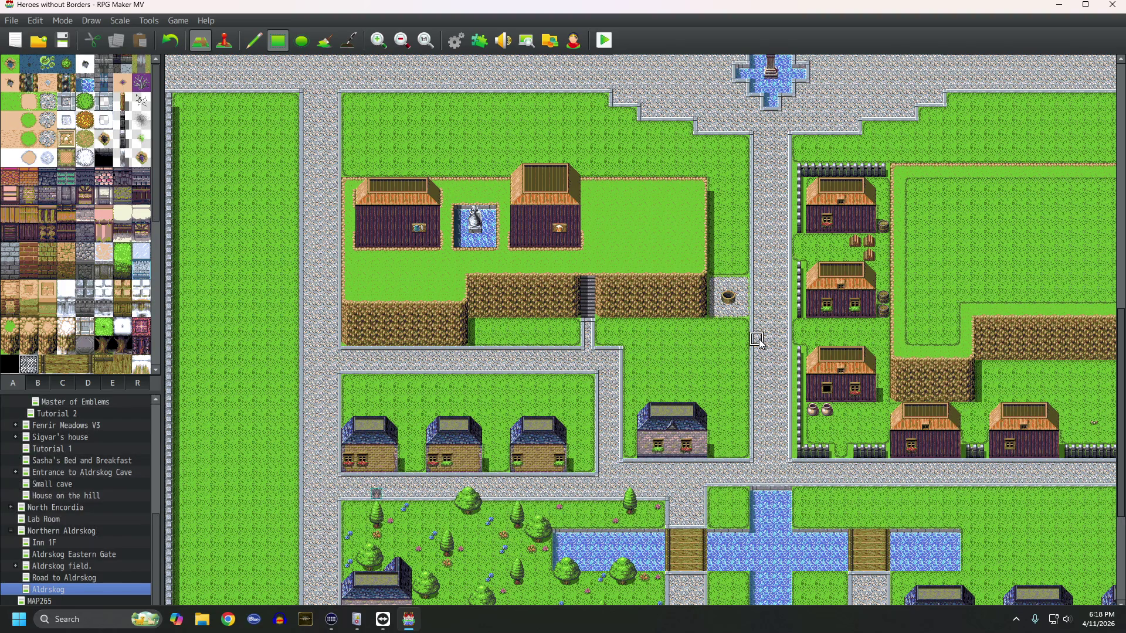
pyautogui.scroll(-5, 712, 394)
pyautogui.hscroll(3, 712, 395)
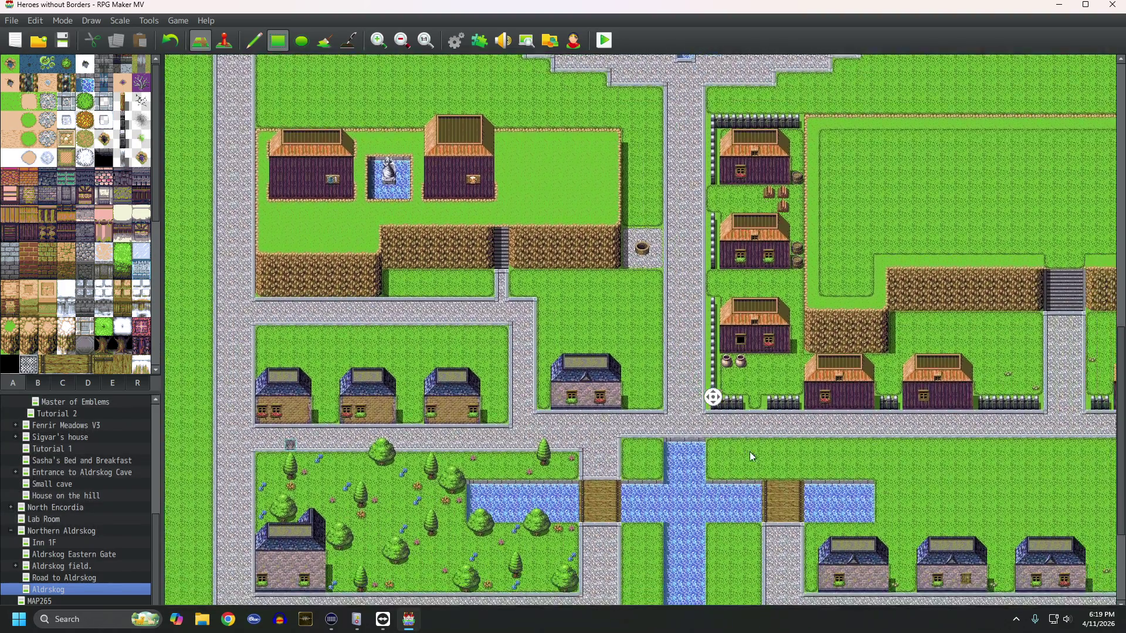
pyautogui.hscroll(5, 732, 475)
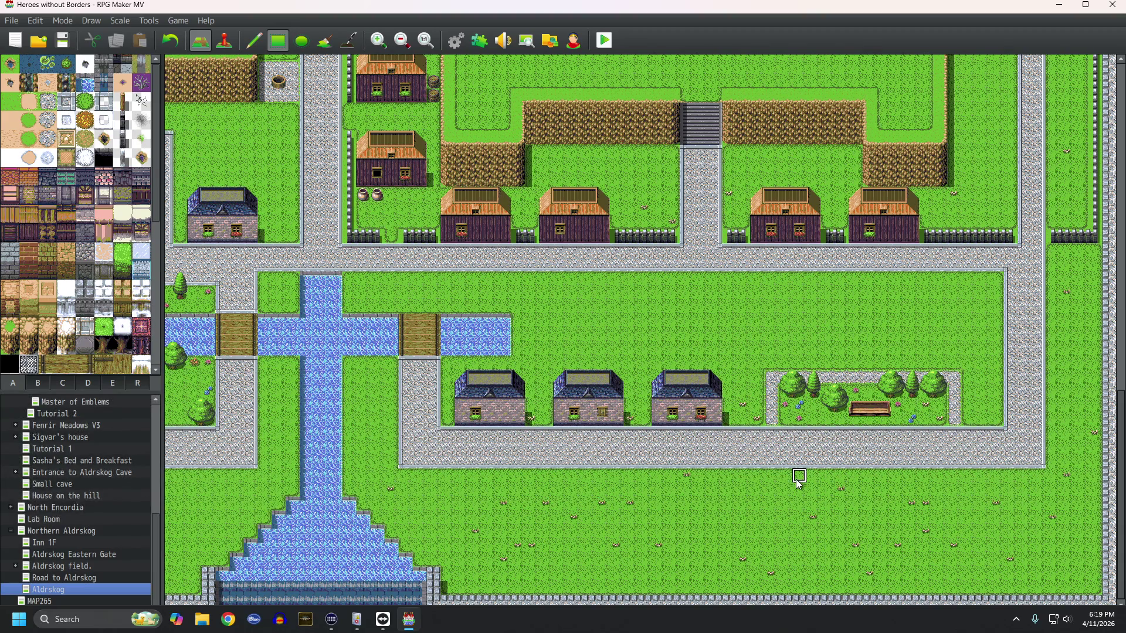
pyautogui.middleClick(794, 479)
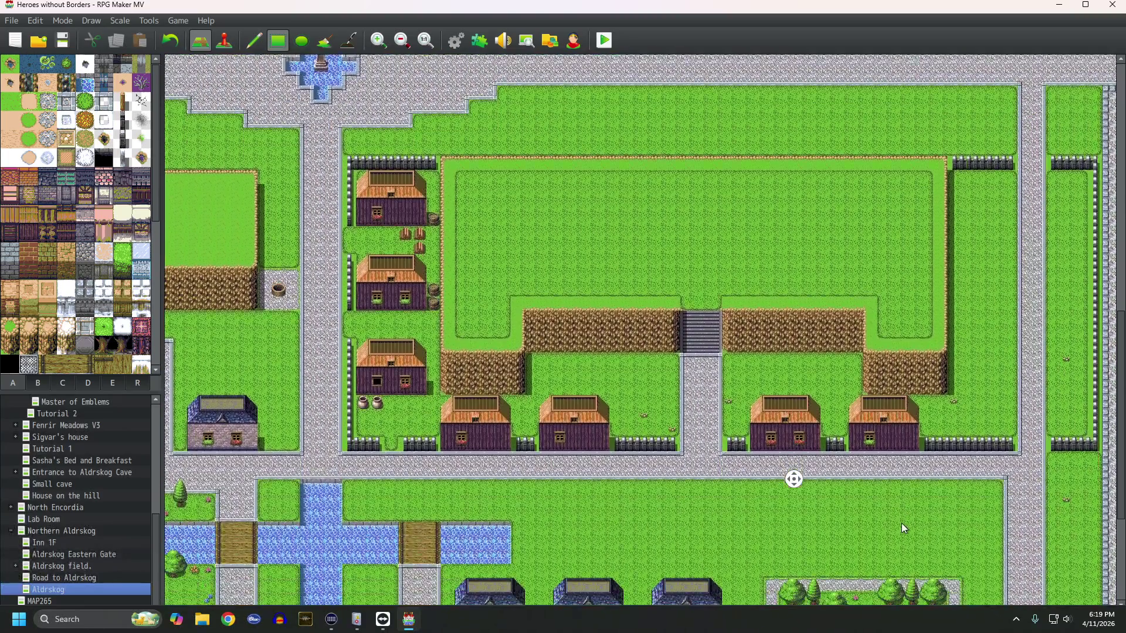
pyautogui.middleClick(902, 523)
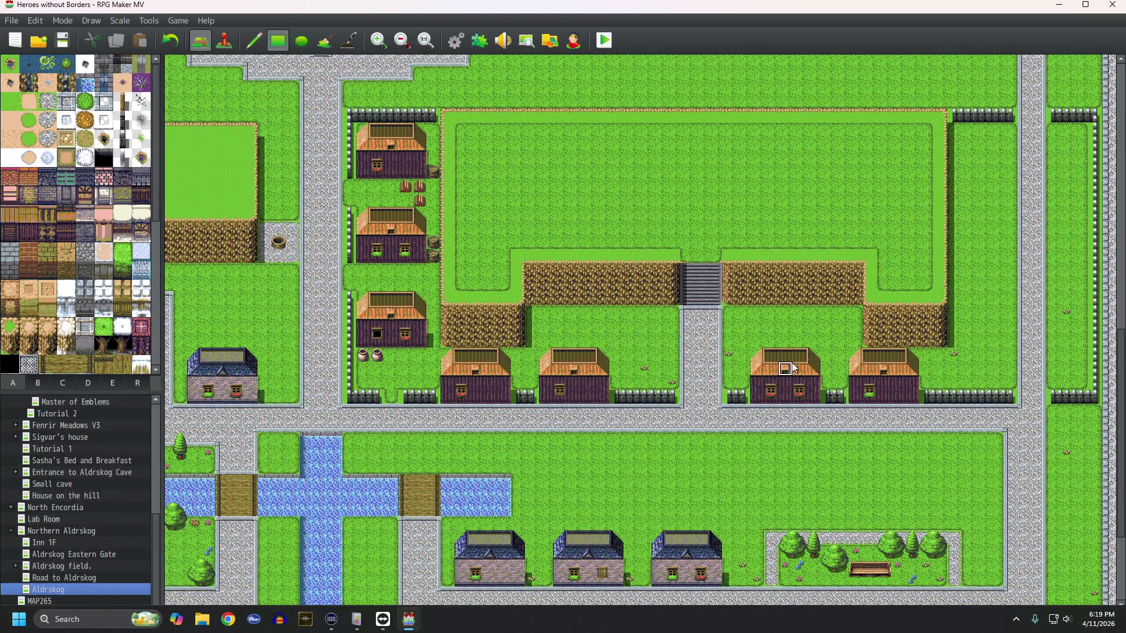
# Step: Copy the wooden house and stamp three copies down the plateau's east side by the north road
pyautogui.moveTo(756, 356); pyautogui.dragTo(819, 409)
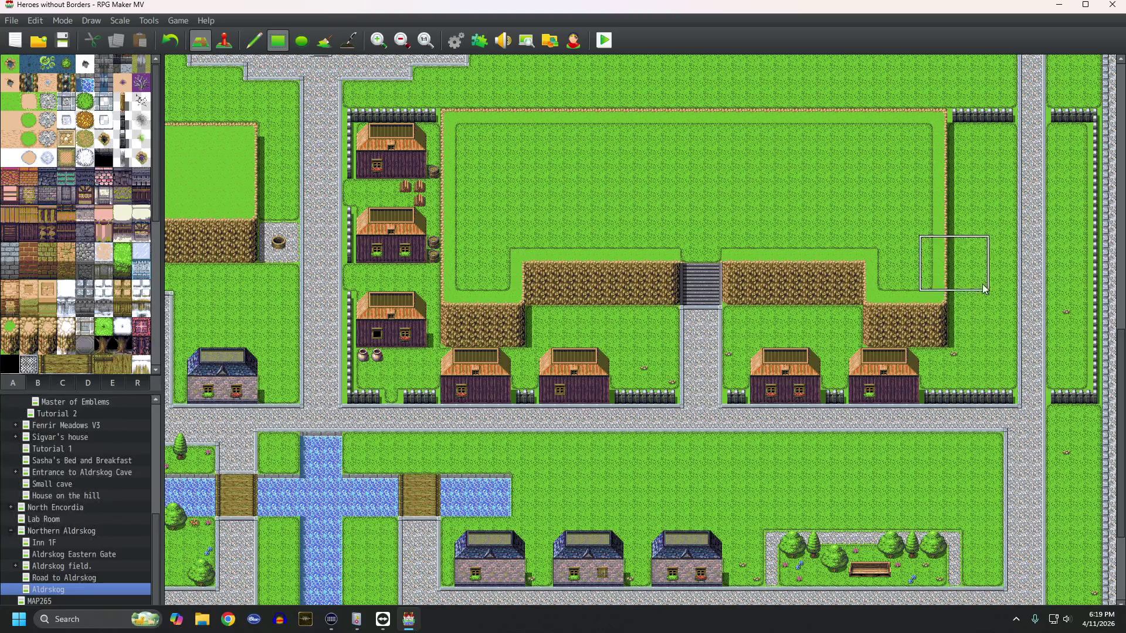
pyautogui.click(1010, 157)
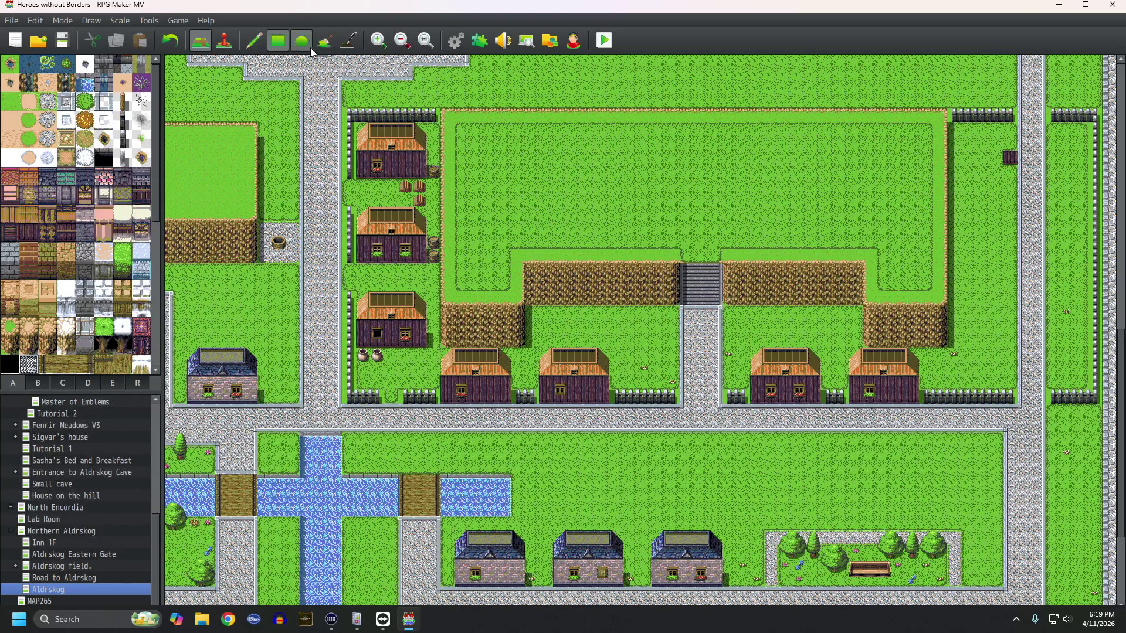
pyautogui.click(254, 41)
pyautogui.click(1010, 163)
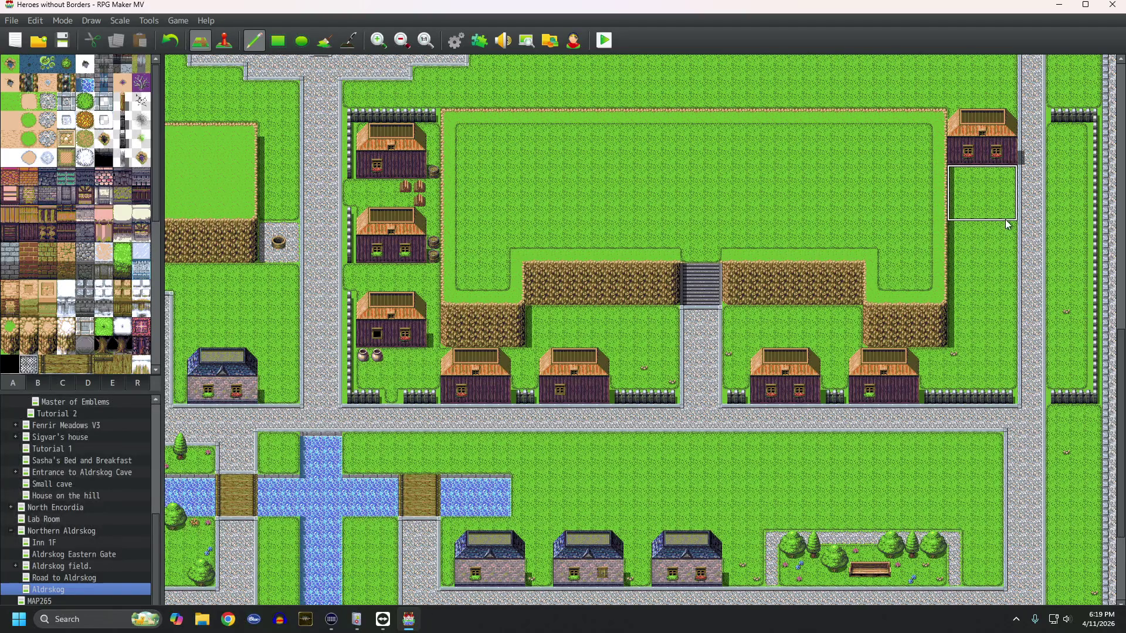
pyautogui.click(1010, 259)
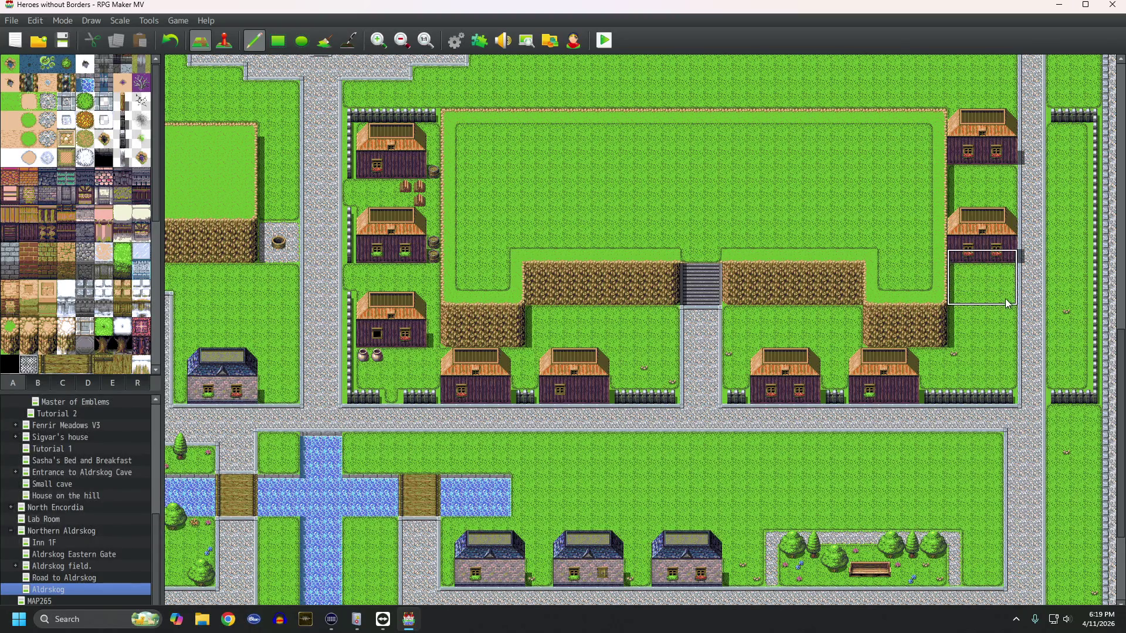
pyautogui.click(1010, 336)
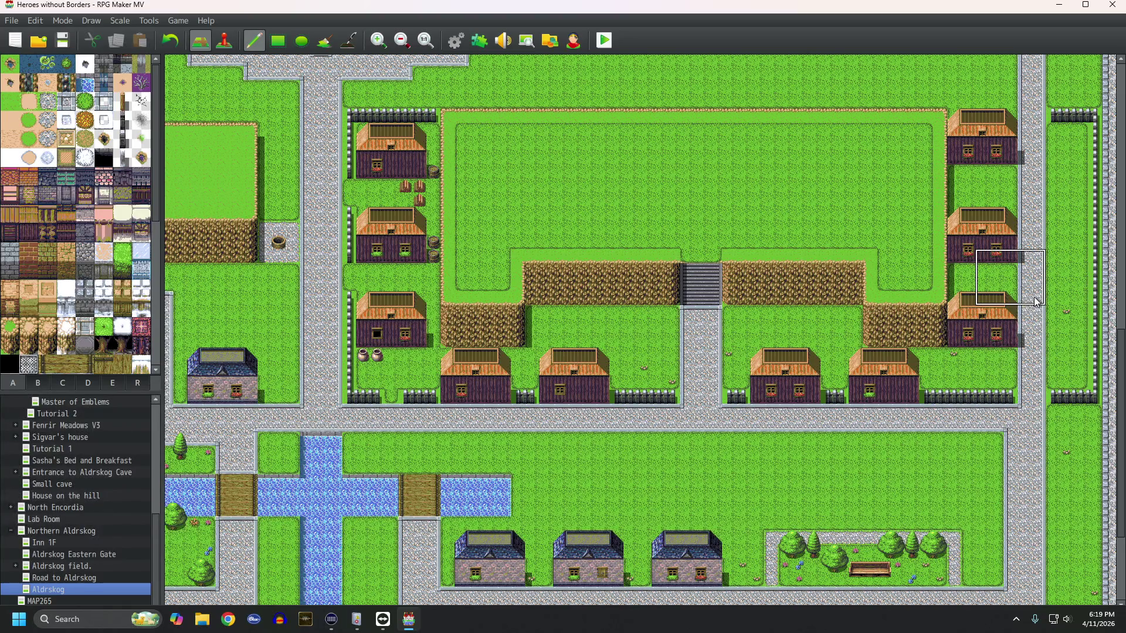
pyautogui.scroll(-3, 919, 358)
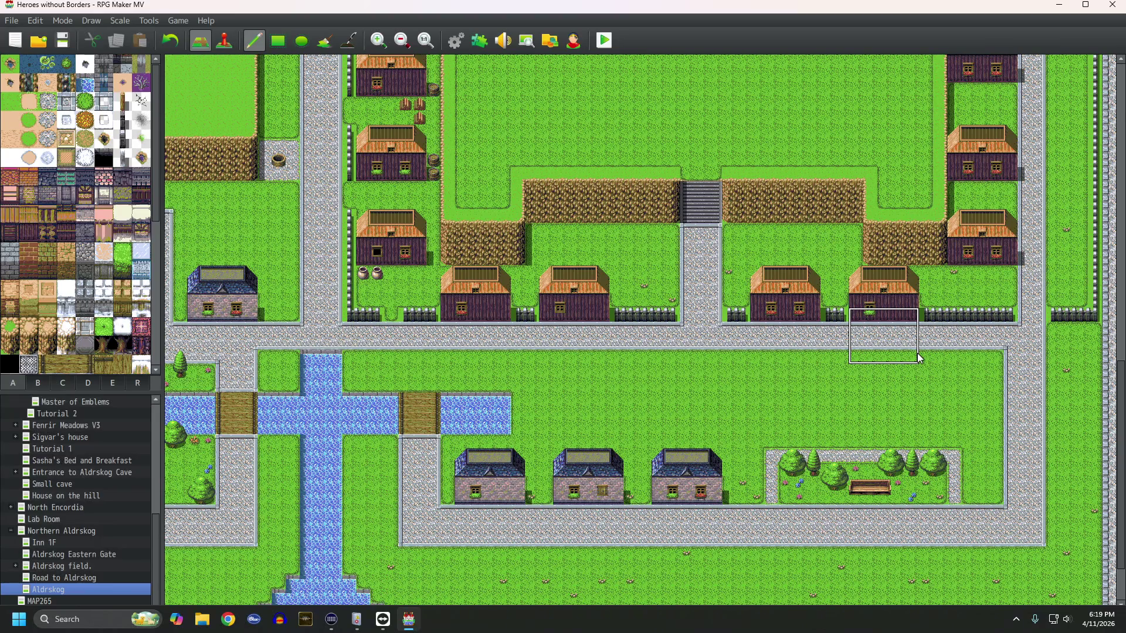
pyautogui.scroll(5, 919, 359)
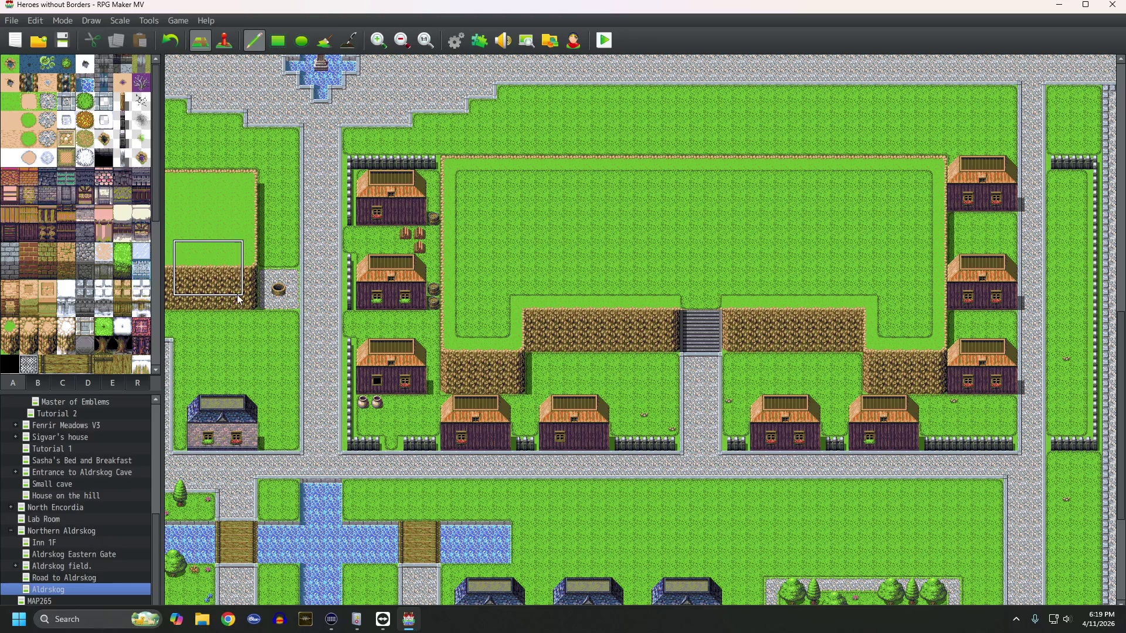
# Step: Place three tall lamp posts along the east grass strip from tab B
pyautogui.click(36, 383)
pyautogui.scroll(-5, 84, 304)
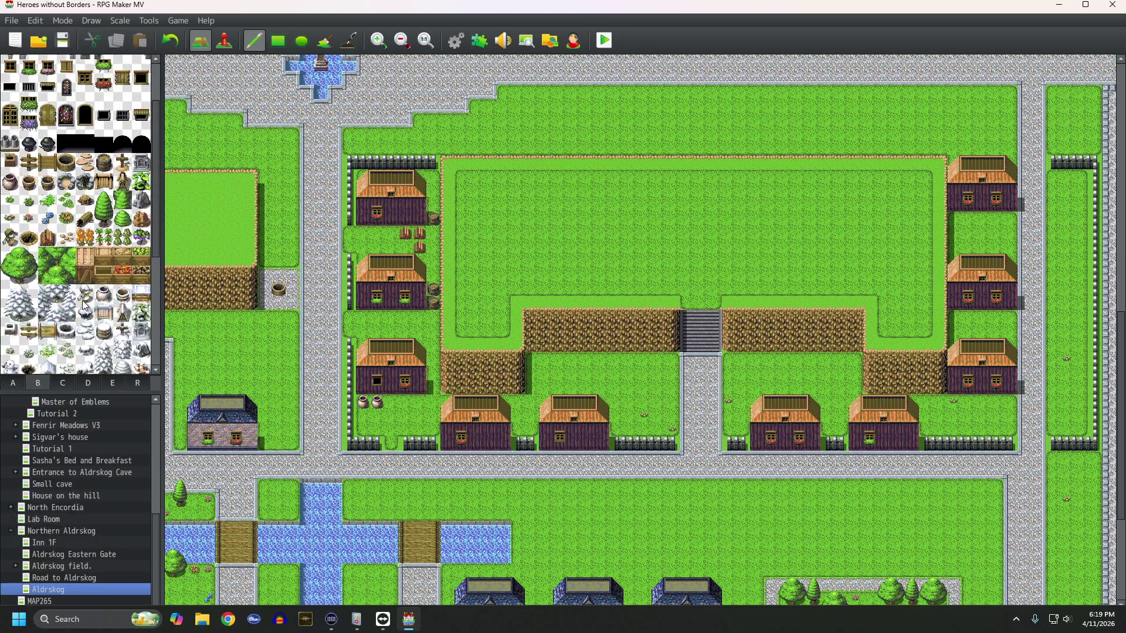
pyautogui.scroll(-5, 84, 304)
pyautogui.moveTo(66, 267); pyautogui.dragTo(71, 311)
pyautogui.click(1057, 359)
pyautogui.click(1059, 279)
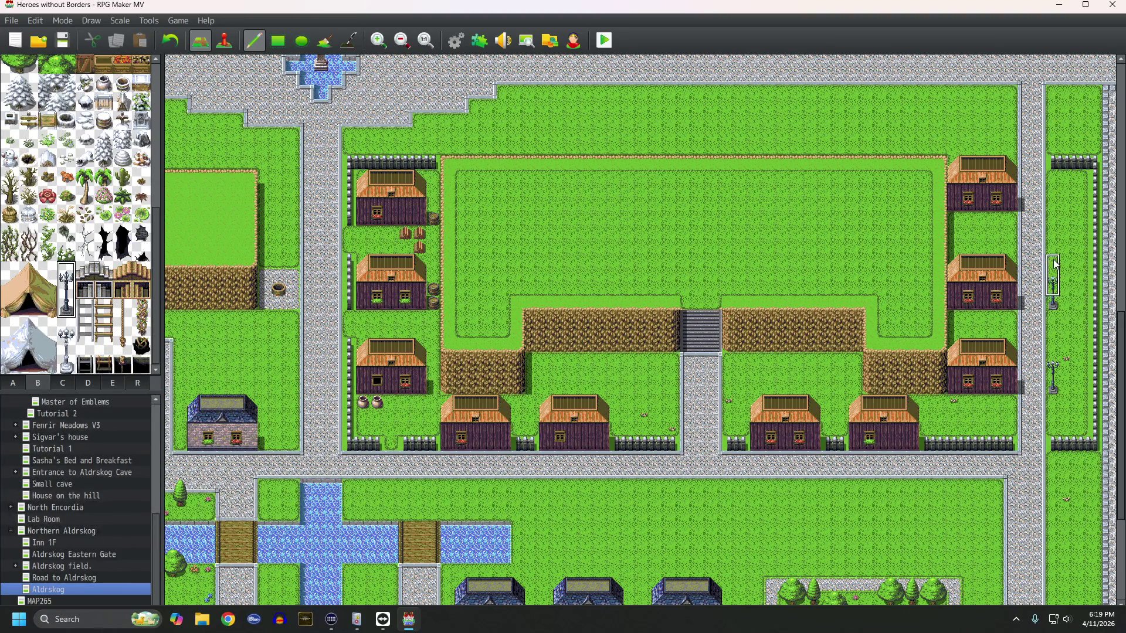
pyautogui.click(1058, 187)
# Step: Browse the statue, ground autotile and prop palette tabs, ending on trees and props
pyautogui.click(62, 385)
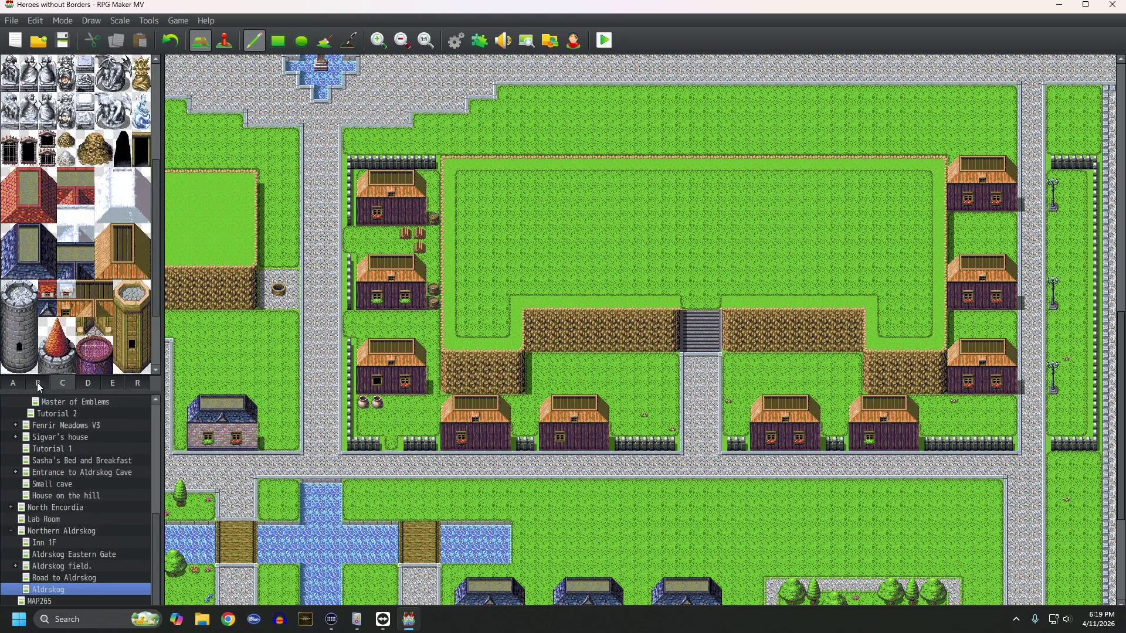
pyautogui.click(37, 382)
pyautogui.click(61, 383)
pyautogui.click(12, 384)
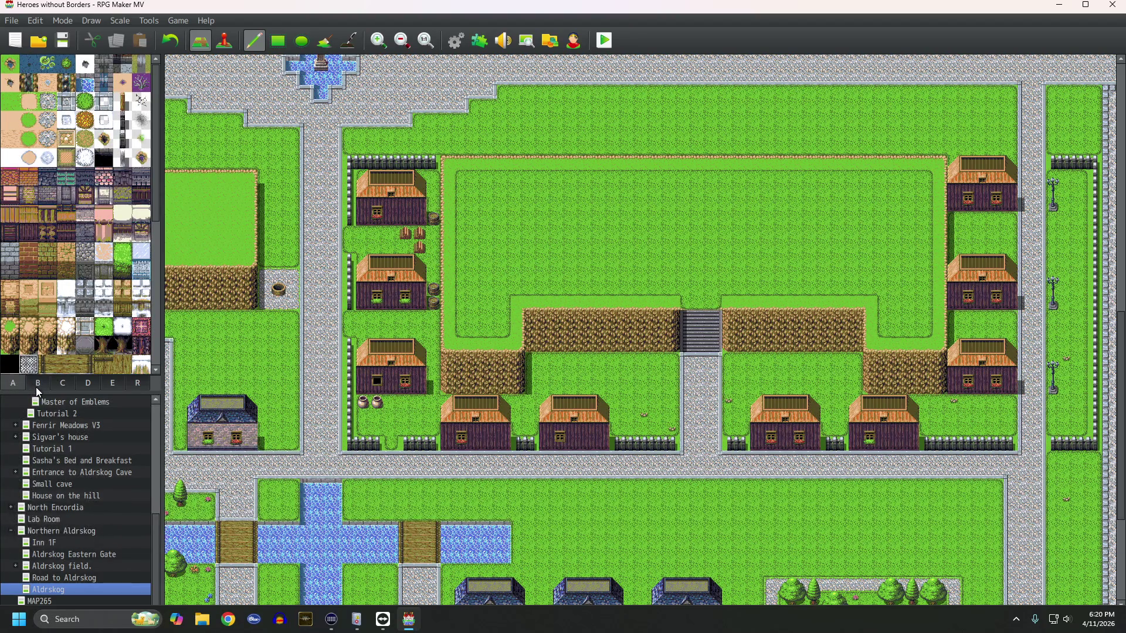
pyautogui.click(36, 386)
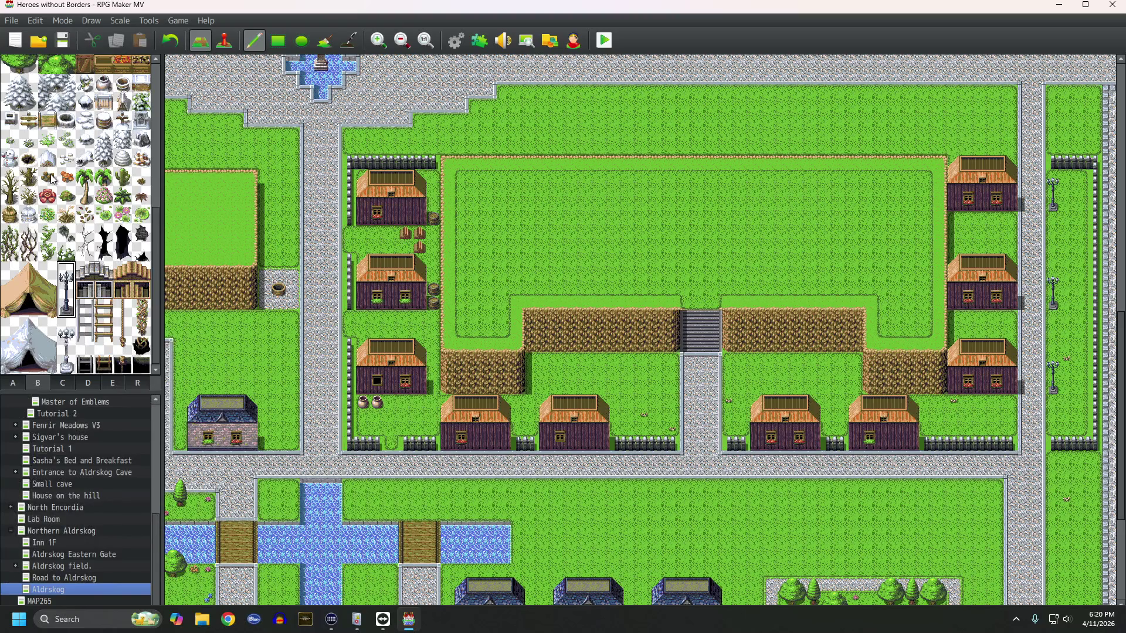
# Step: Plant six 2x2 round trees before the upper-right houses and along the east lamp-post strip
pyautogui.scroll(3, 53, 179)
pyautogui.click(10, 209)
pyautogui.moveTo(10, 213); pyautogui.dragTo(29, 230)
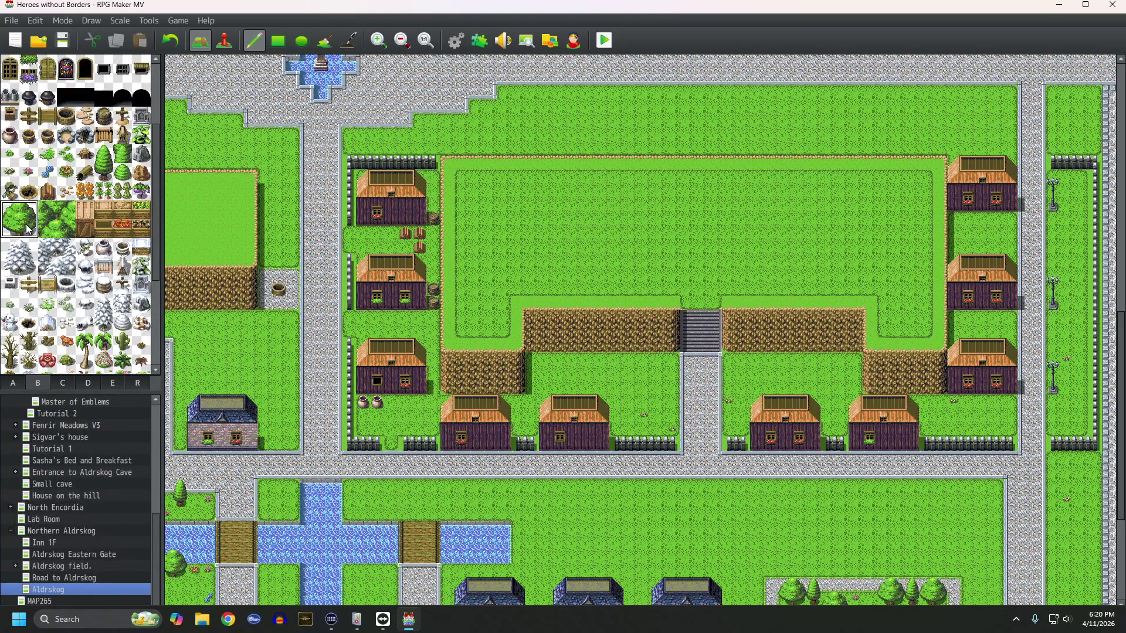
pyautogui.click(957, 202)
pyautogui.click(999, 210)
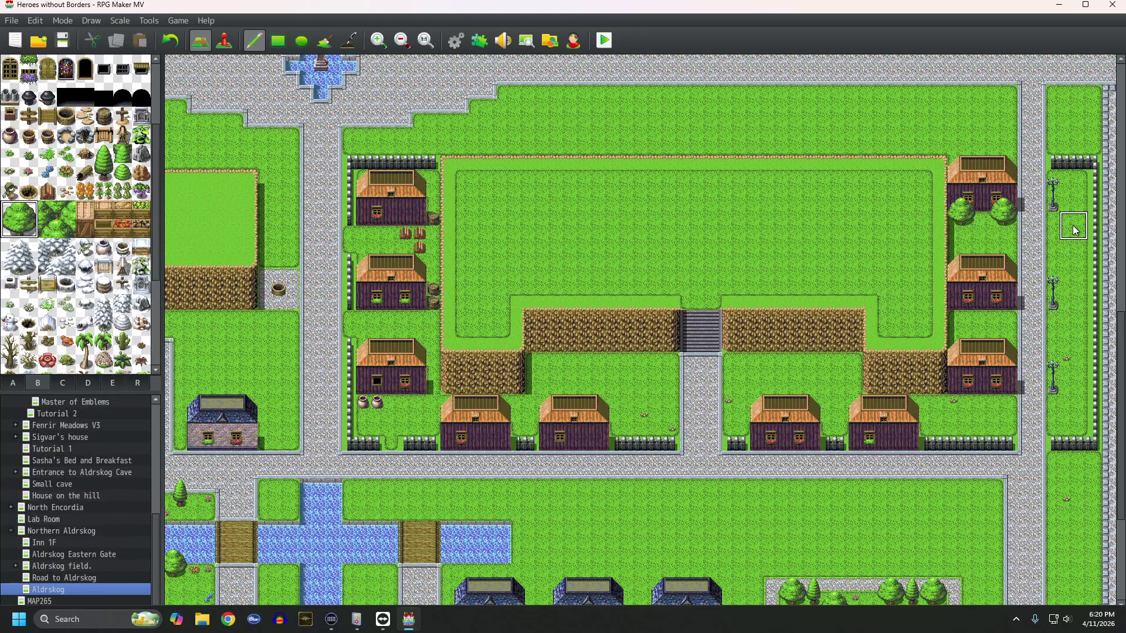
pyautogui.click(1064, 177)
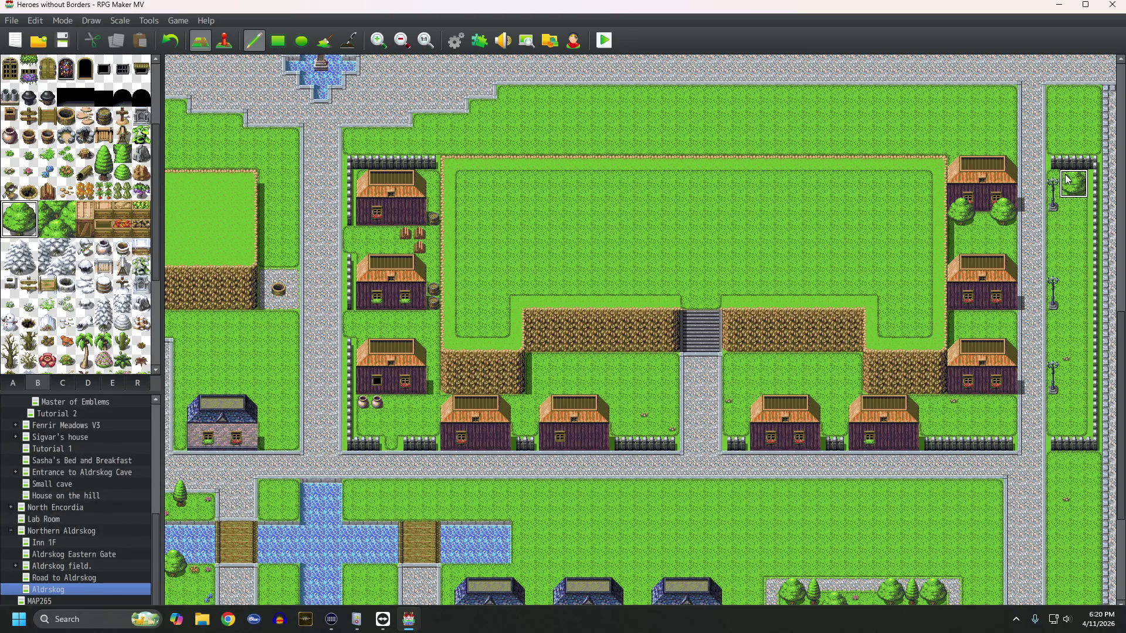
pyautogui.click(1070, 253)
pyautogui.click(1067, 312)
pyautogui.click(1068, 378)
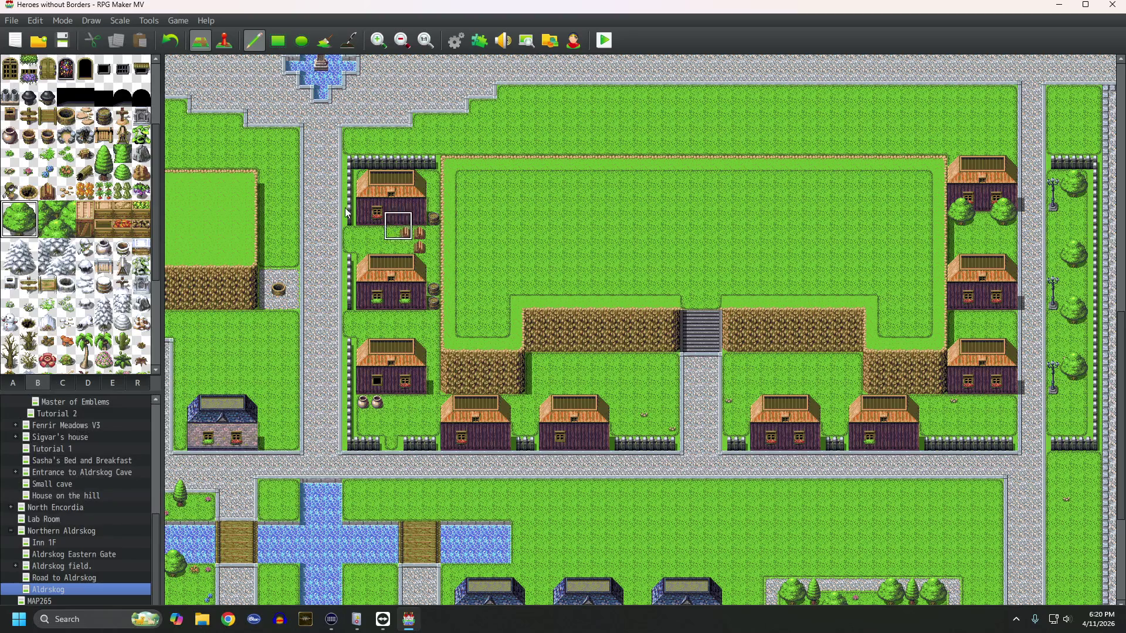
# Step: Plant conifers below the lamp posts, beside the east houses, by the cliff and on the lawns near the stairs
pyautogui.moveTo(100, 157)
pyautogui.mouseDown()
pyautogui.moveTo(106, 189)
pyautogui.moveTo(107, 173)
pyautogui.mouseUp()
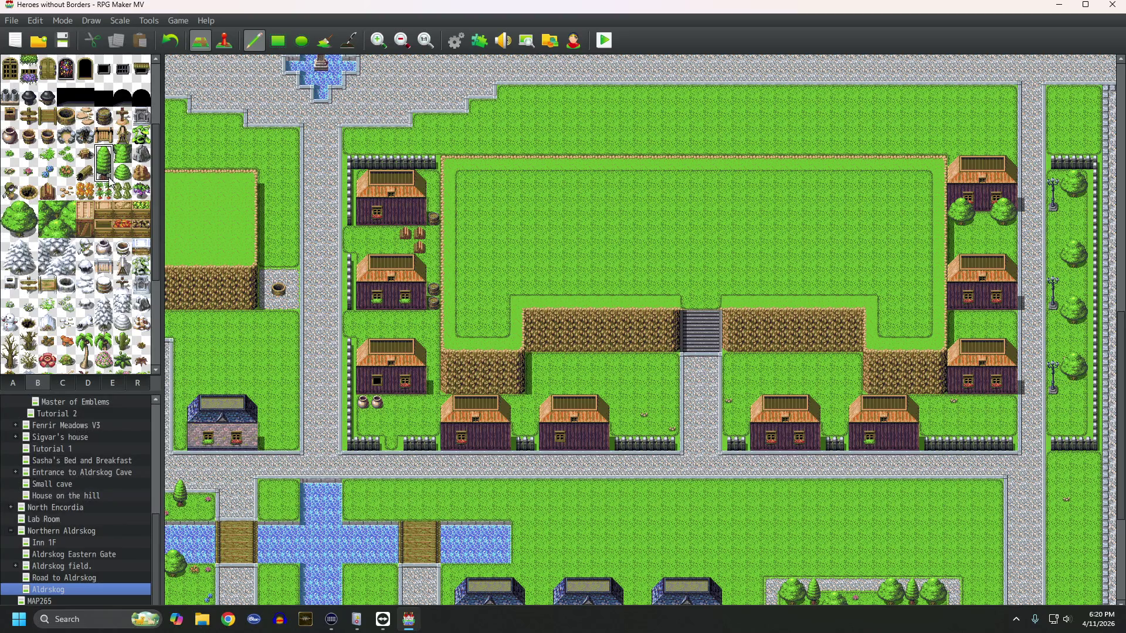
pyautogui.click(1067, 388)
pyautogui.click(1080, 325)
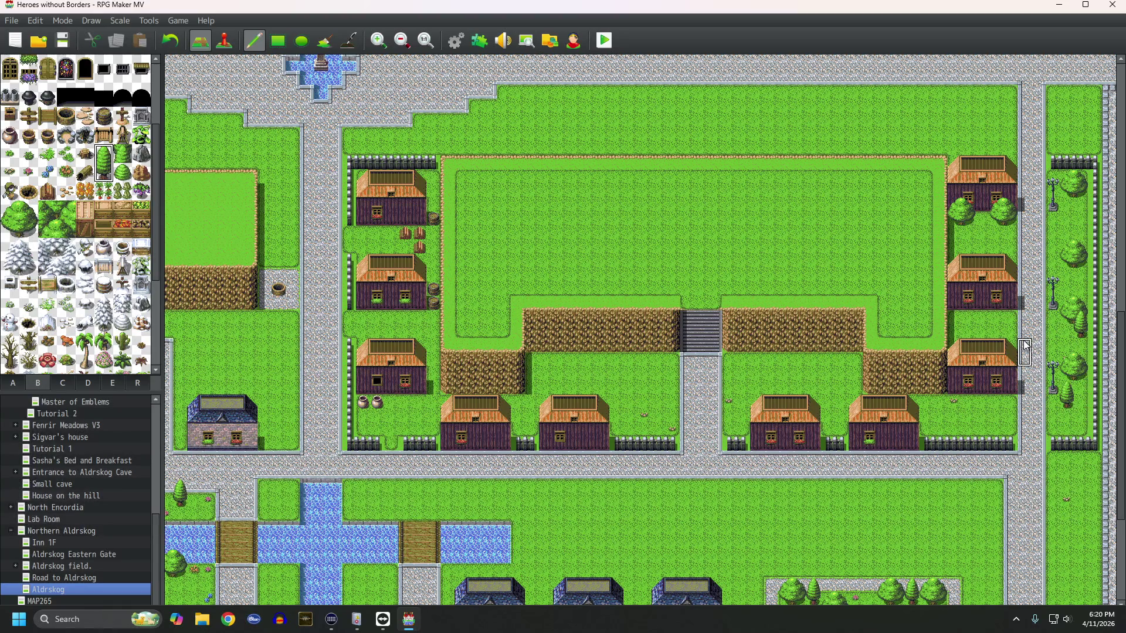
pyautogui.click(1015, 346)
pyautogui.click(1012, 307)
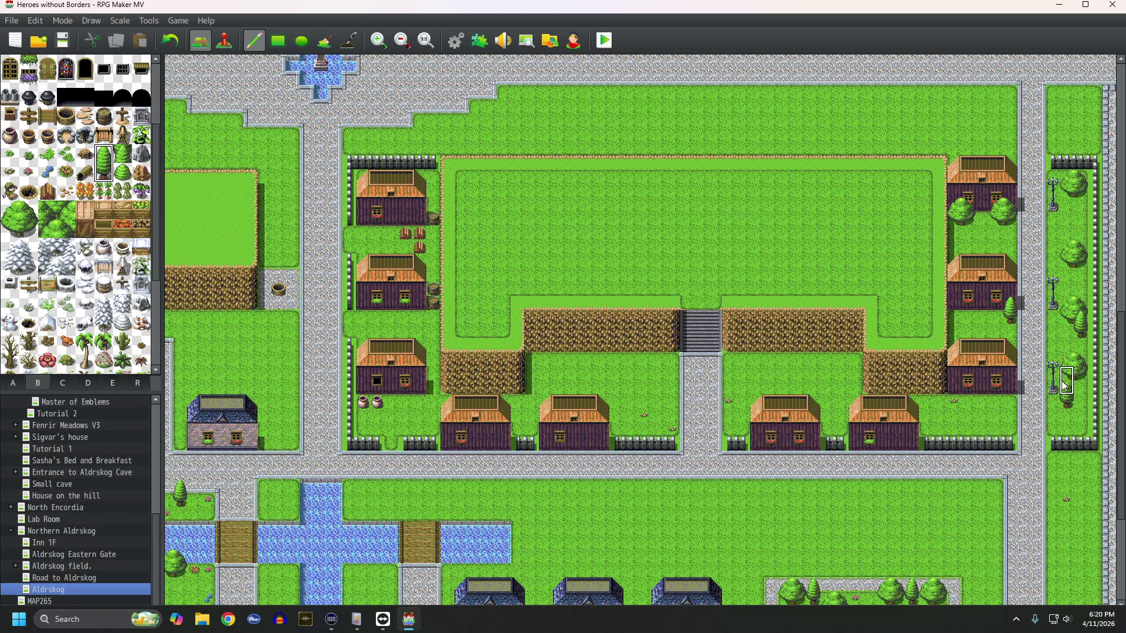
pyautogui.click(930, 390)
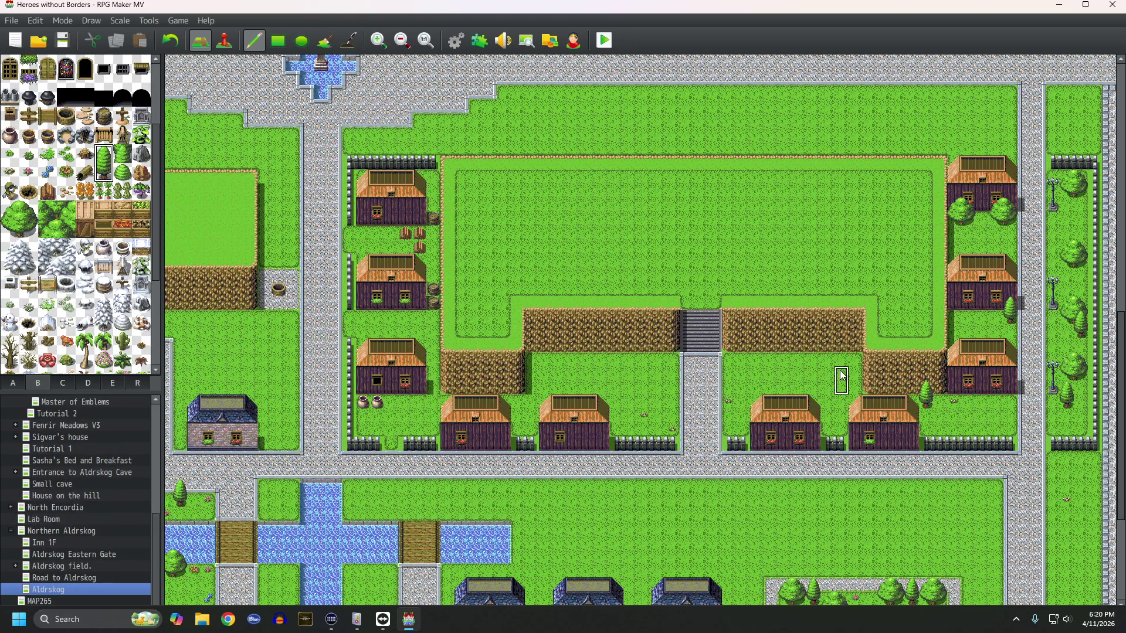
pyautogui.click(860, 384)
pyautogui.click(842, 394)
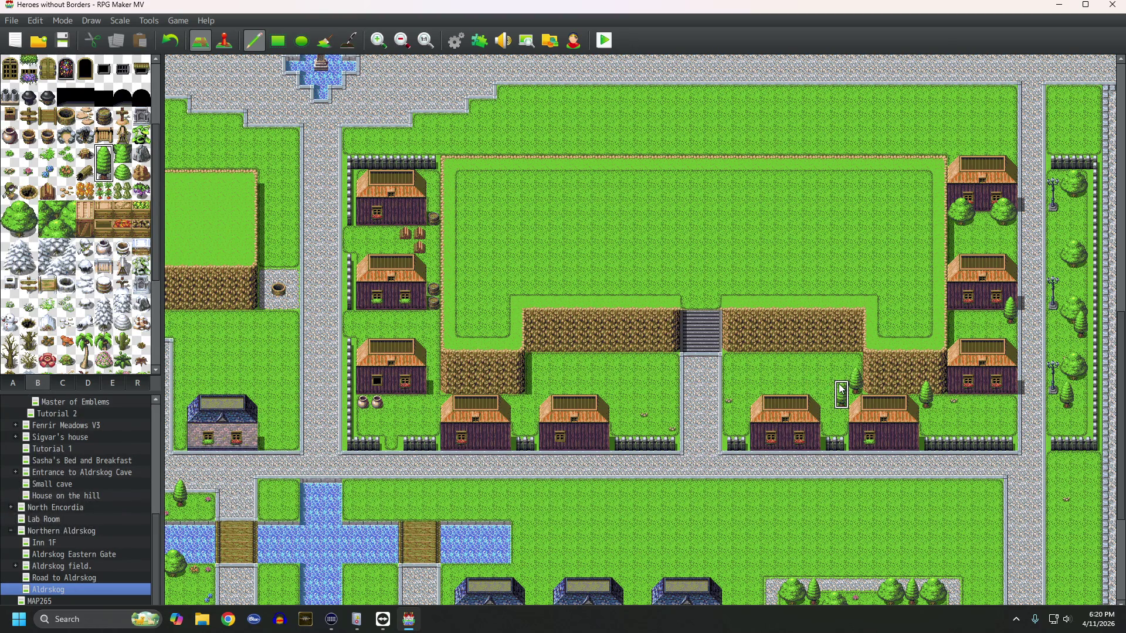
pyautogui.click(742, 352)
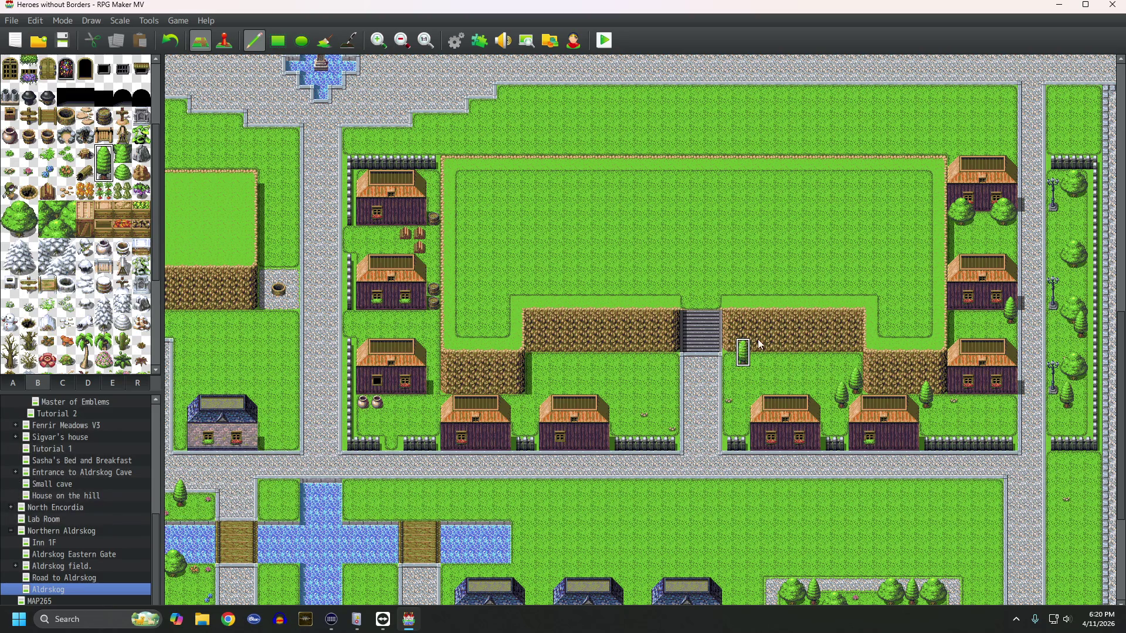
pyautogui.scroll(-5, 657, 370)
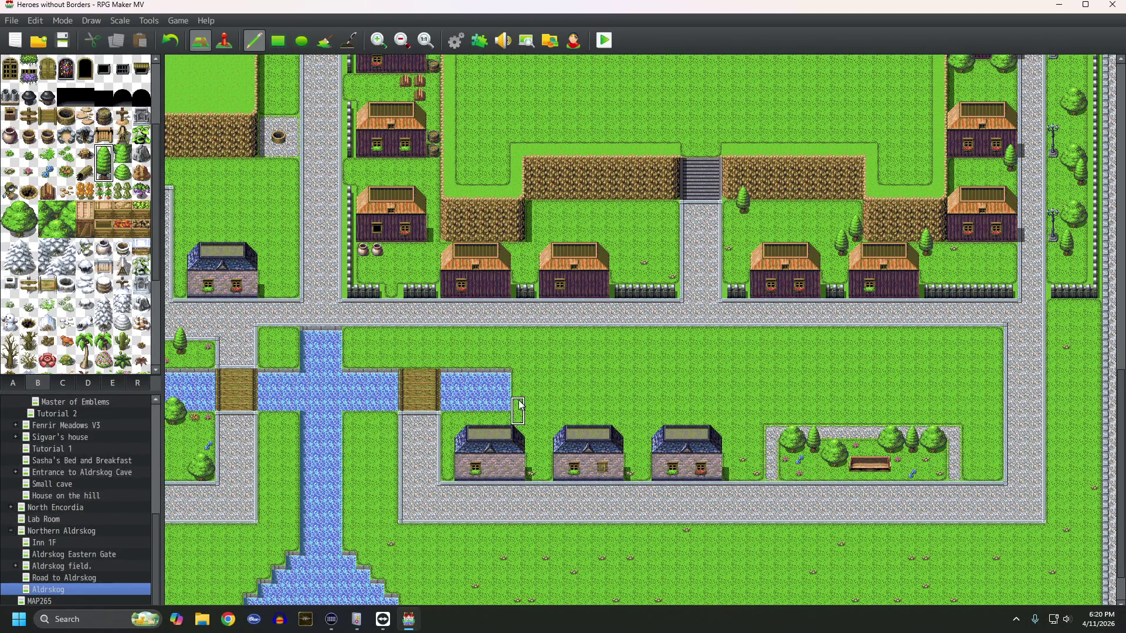
# Step: Pave the cobblestone road over the remaining grass tiles down to the east bridge
pyautogui.hscroll(-5, 485, 376)
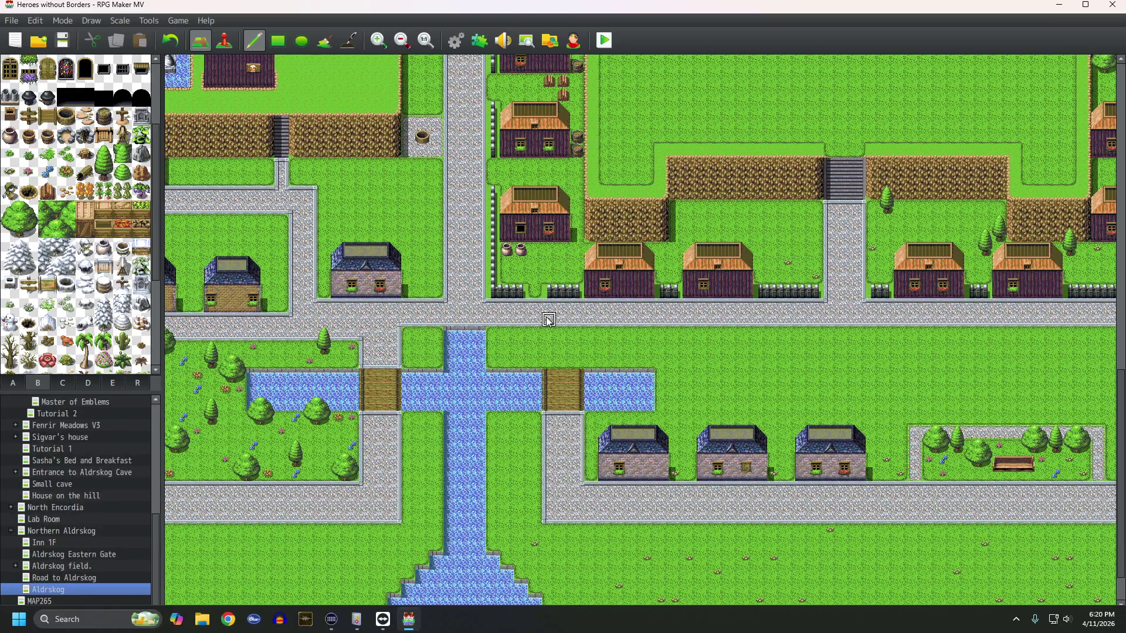
pyautogui.moveTo(549, 334)
pyautogui.mouseDown()
pyautogui.moveTo(566, 364)
pyautogui.moveTo(547, 351)
pyautogui.moveTo(562, 339)
pyautogui.mouseUp()
pyautogui.click(577, 334)
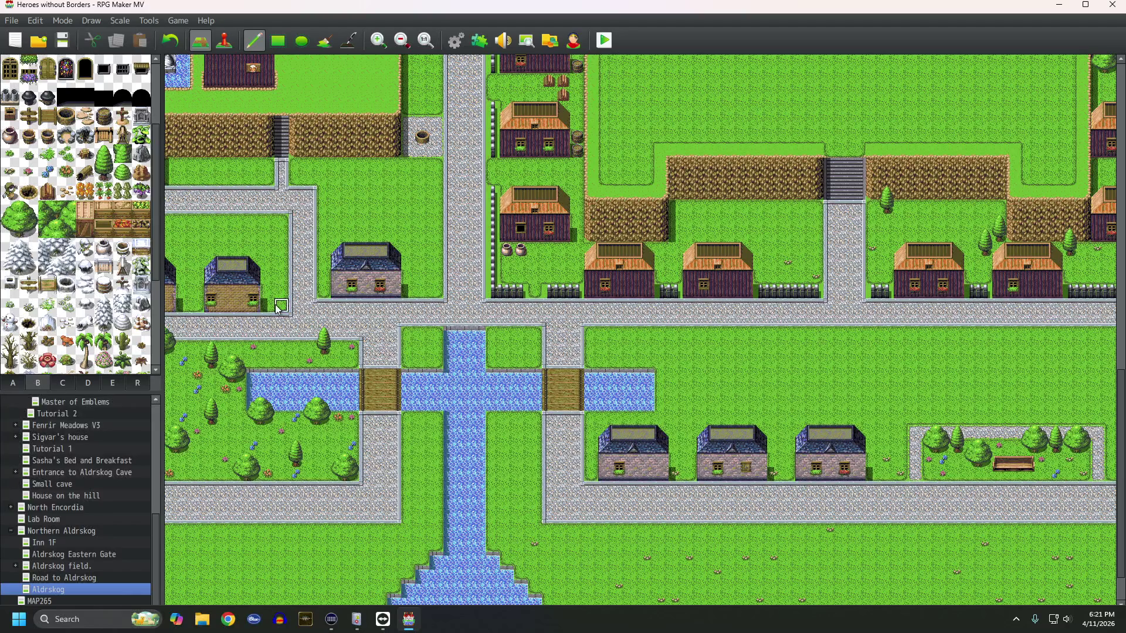
# Step: Place gargoyle statues on both banks north of the crossing, moving the west one against the bank
pyautogui.click(62, 382)
pyautogui.scroll(-5, 88, 327)
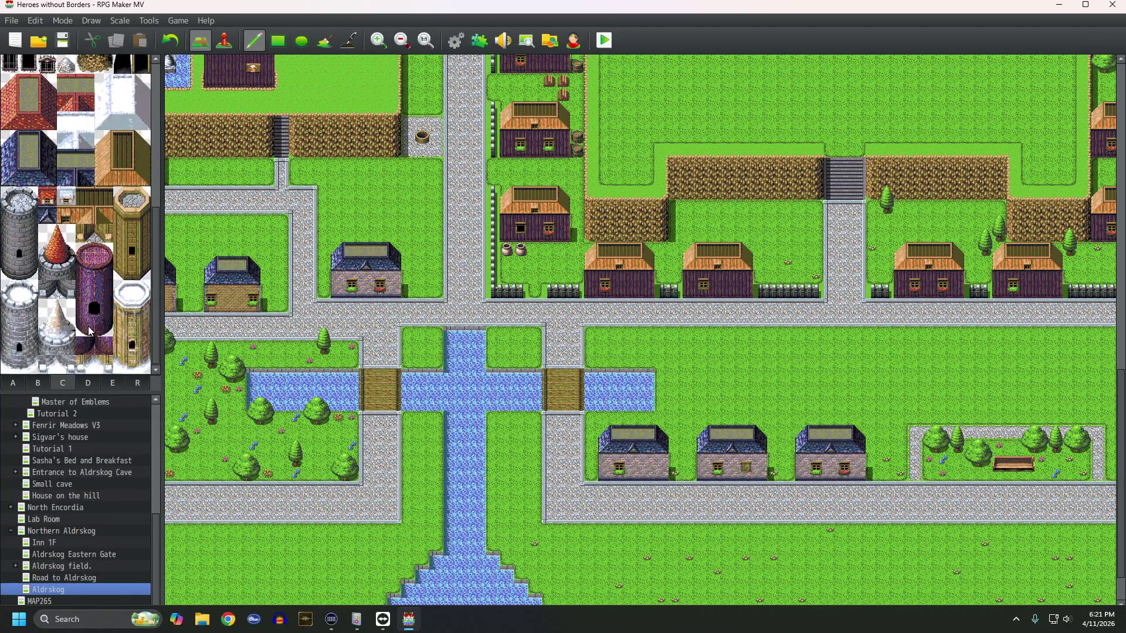
pyautogui.scroll(1, 88, 328)
pyautogui.moveTo(102, 229); pyautogui.dragTo(121, 244)
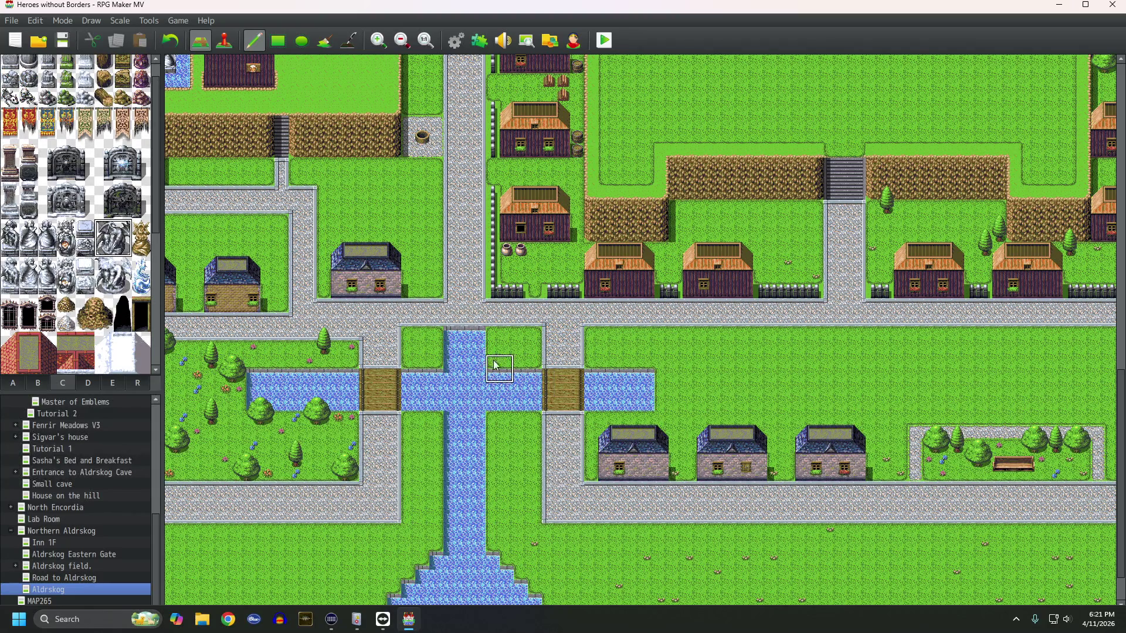
pyautogui.click(411, 340)
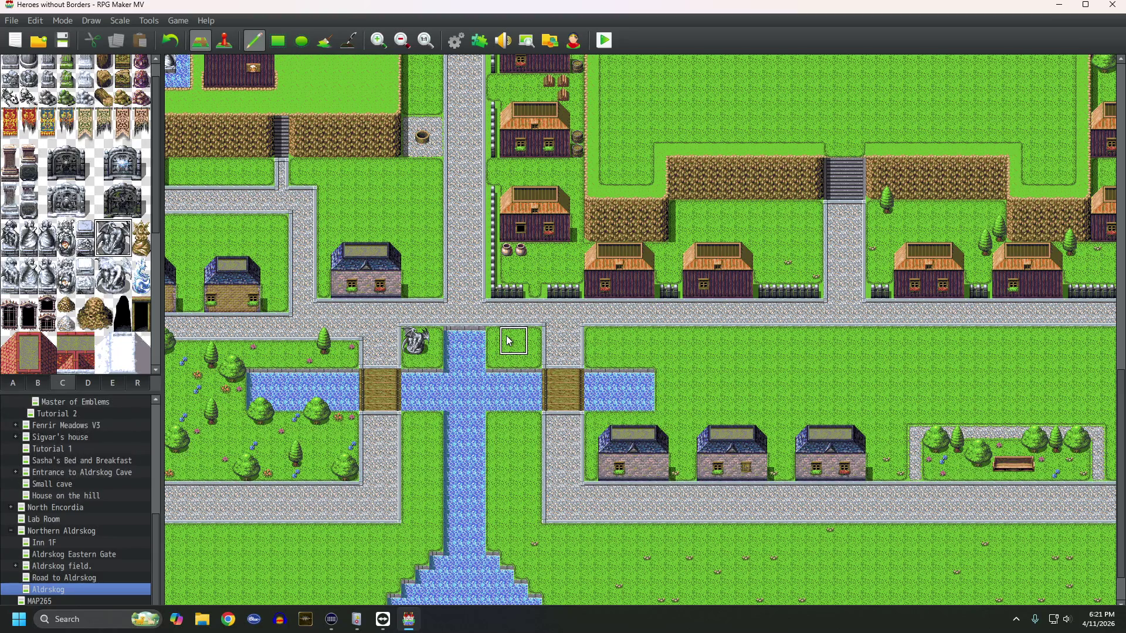
pyautogui.click(499, 340)
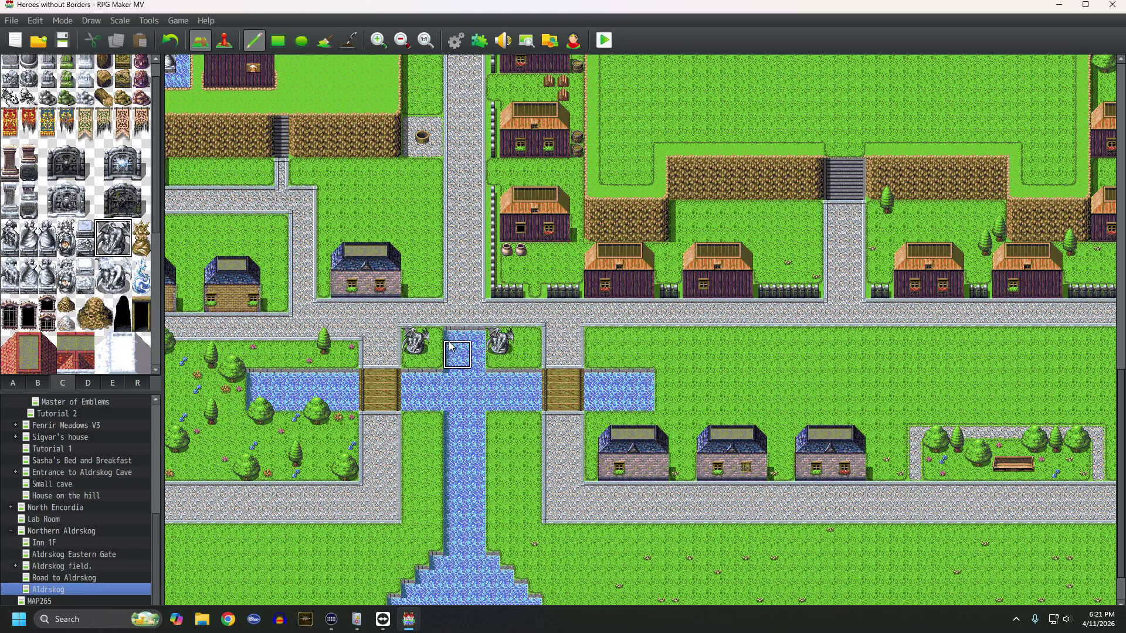
pyautogui.rightClick(425, 338)
pyautogui.click(417, 339)
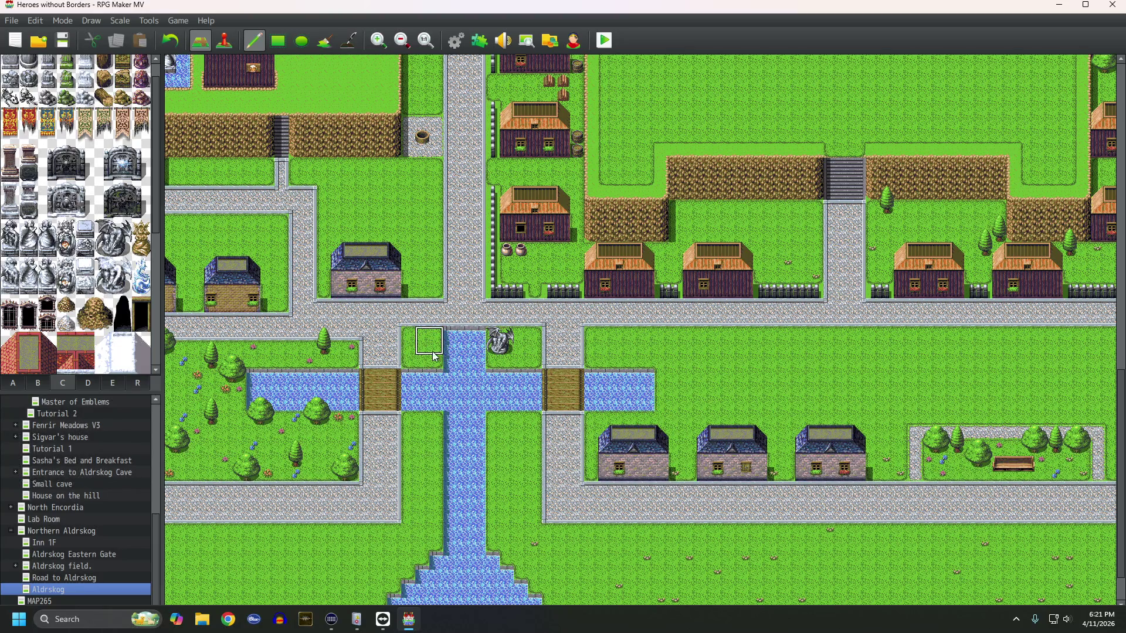
pyautogui.click(432, 350)
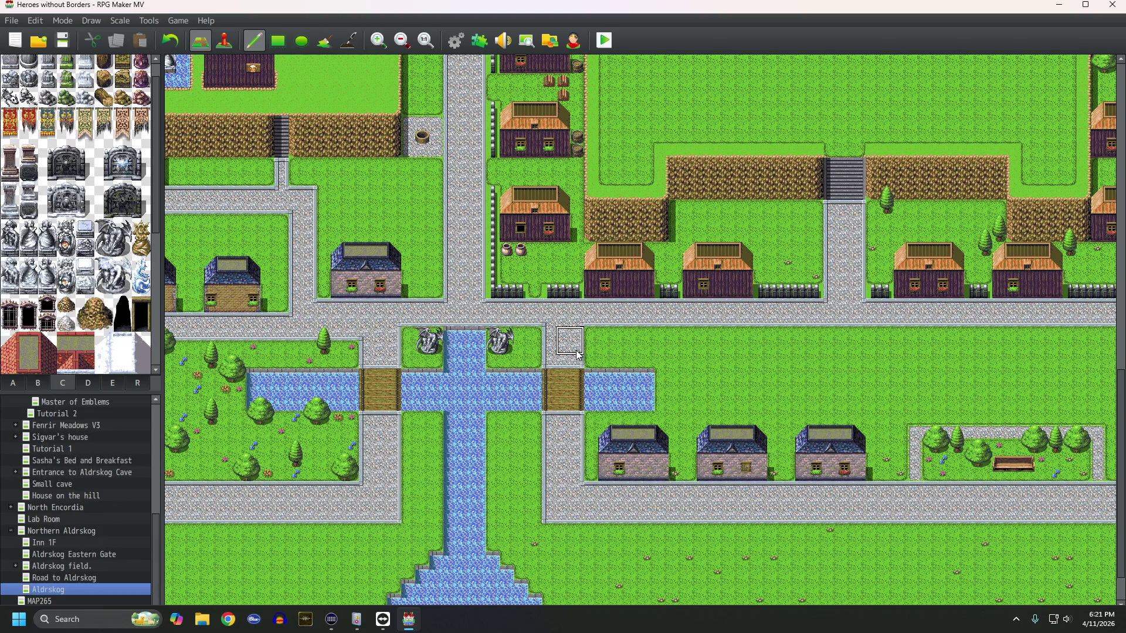
# Step: Add two more gargoyles on either side of the river south of the channel
pyautogui.click(500, 431)
pyautogui.click(431, 429)
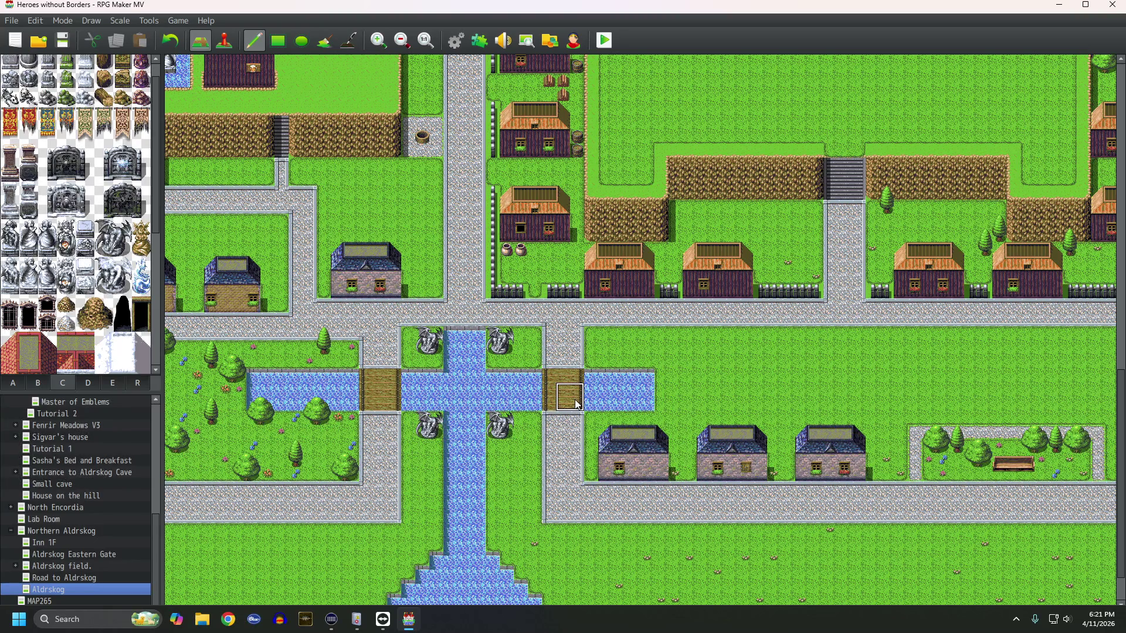
pyautogui.middleClick(516, 418)
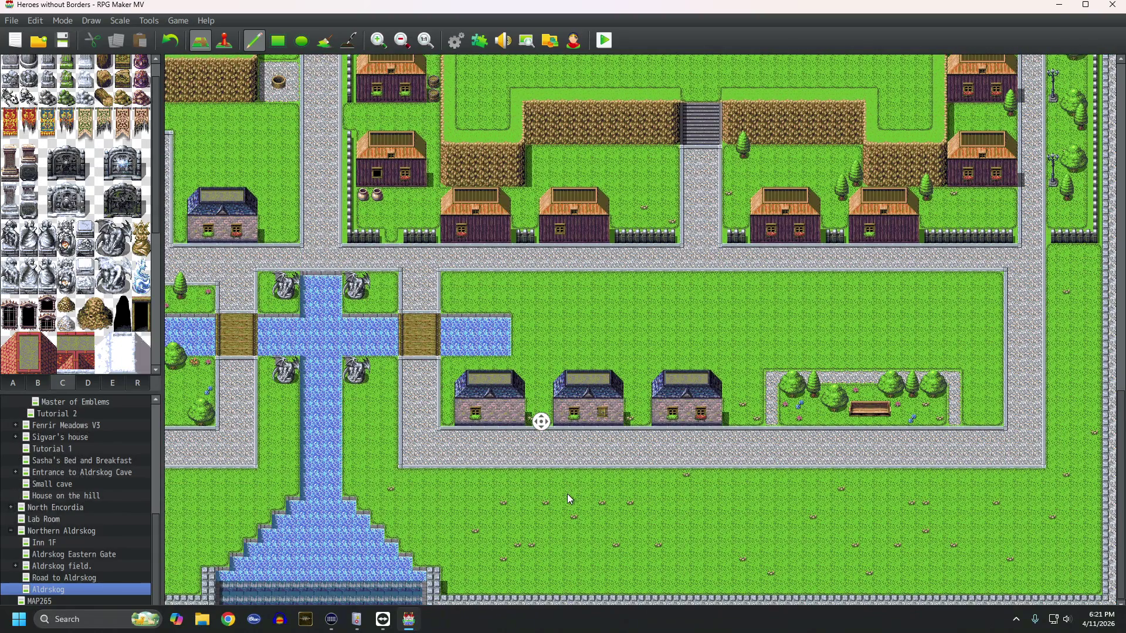
pyautogui.middleClick(568, 495)
# Step: Lay a fenced crop-field enclosure on the southern grass, fill it with grass and open a bottom gap
pyautogui.click(13, 383)
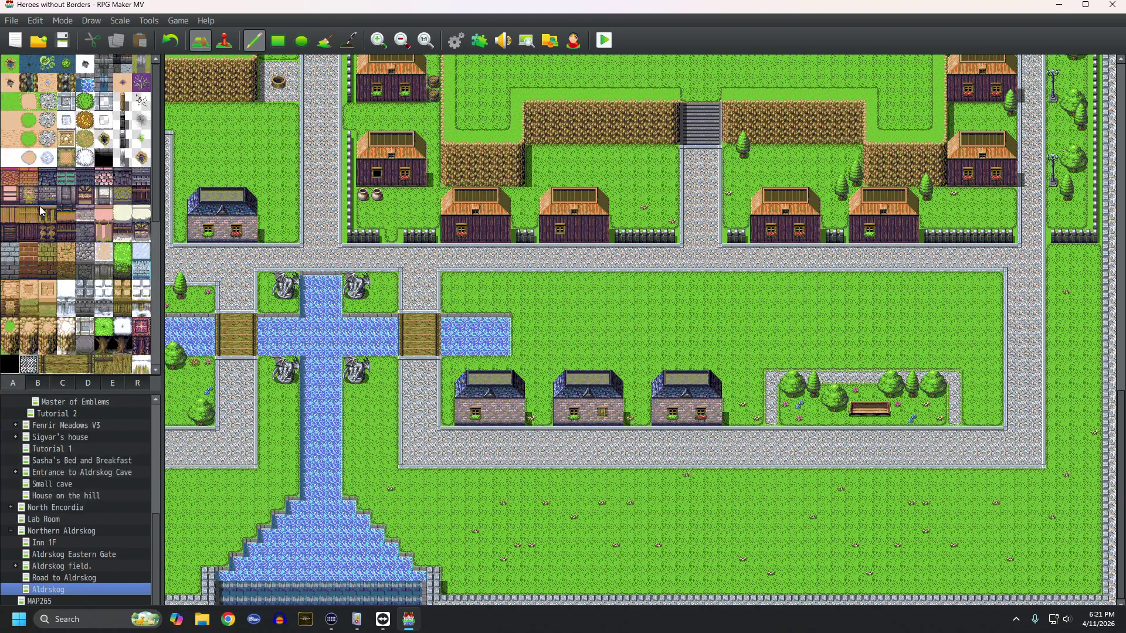
pyautogui.click(122, 125)
pyautogui.click(281, 40)
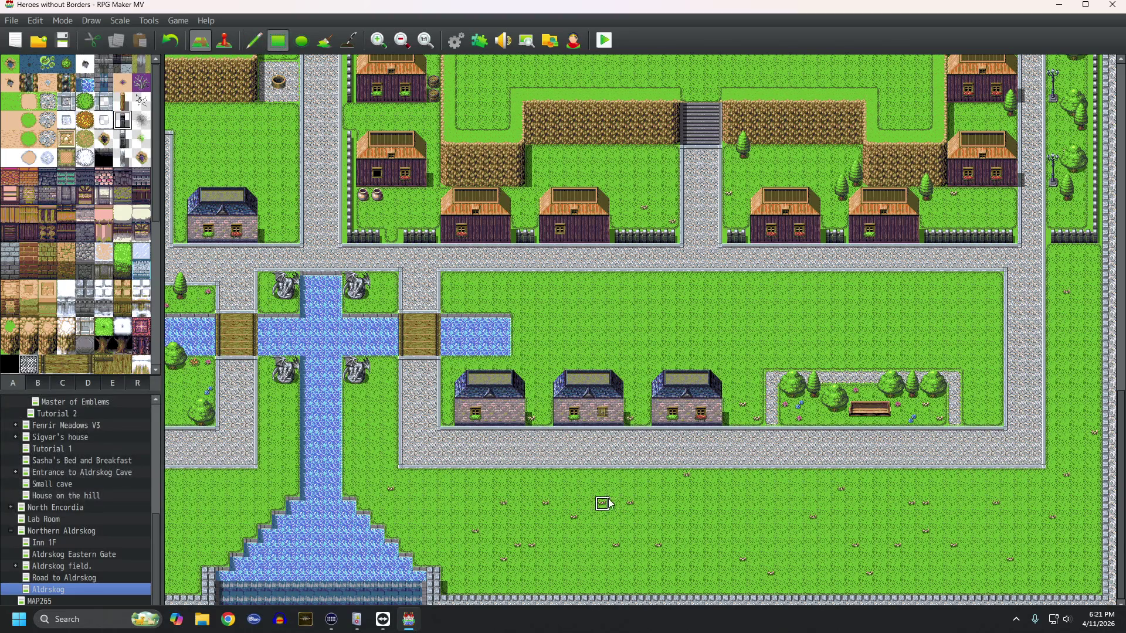
pyautogui.moveTo(558, 492)
pyautogui.mouseDown()
pyautogui.moveTo(721, 545)
pyautogui.moveTo(877, 546)
pyautogui.moveTo(948, 564)
pyautogui.mouseUp()
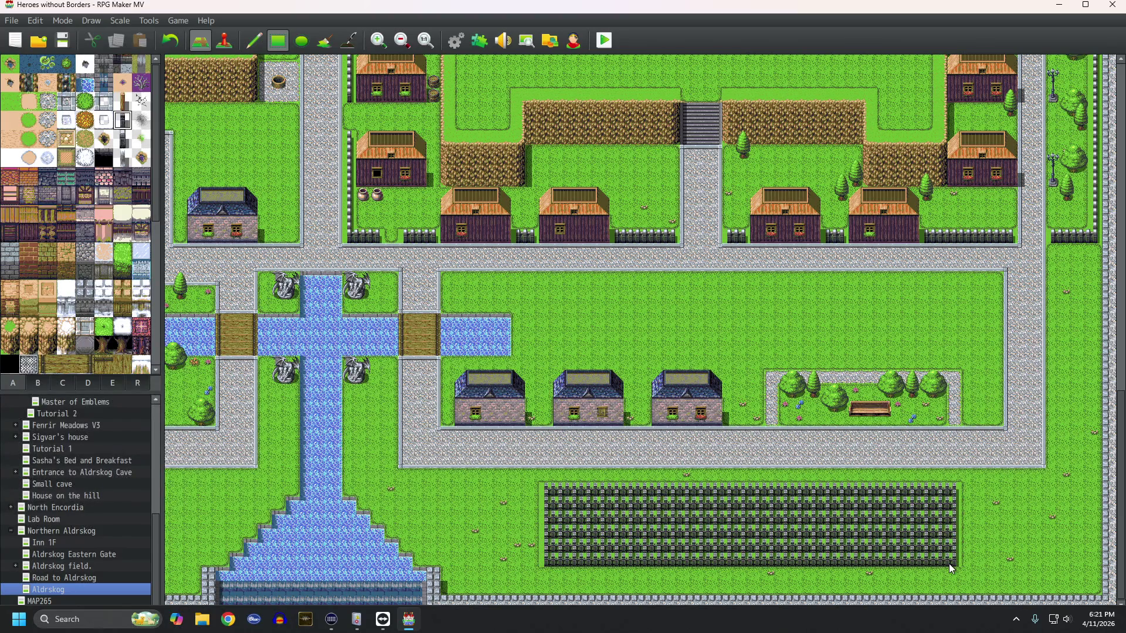
pyautogui.rightClick(642, 505)
pyautogui.moveTo(561, 508)
pyautogui.mouseDown()
pyautogui.moveTo(630, 533)
pyautogui.moveTo(942, 544)
pyautogui.mouseUp()
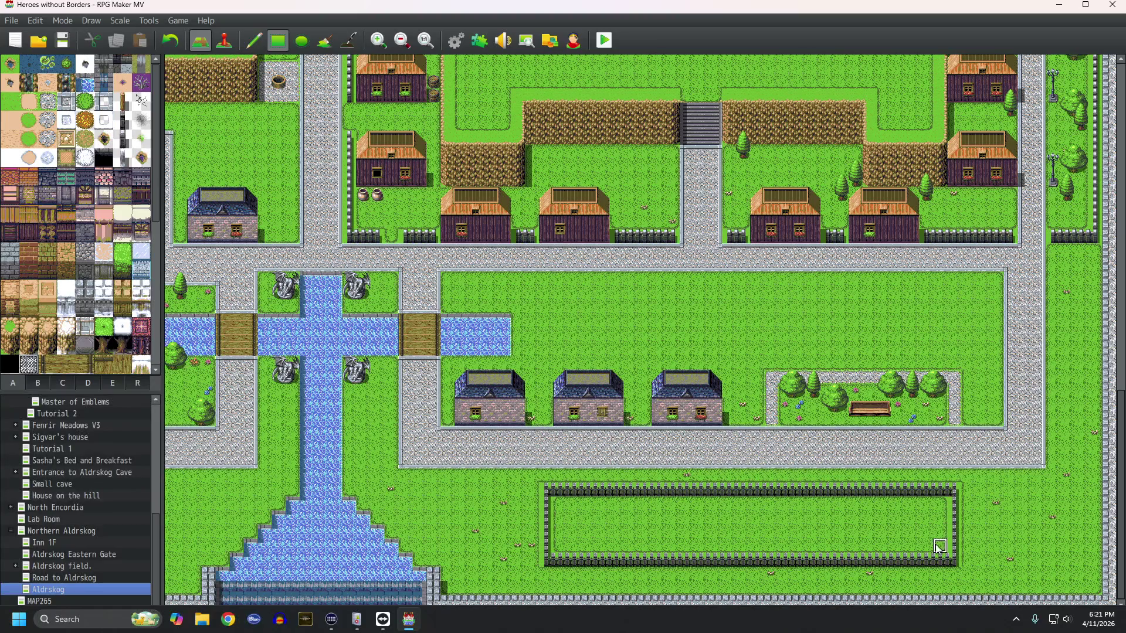
pyautogui.click(728, 560)
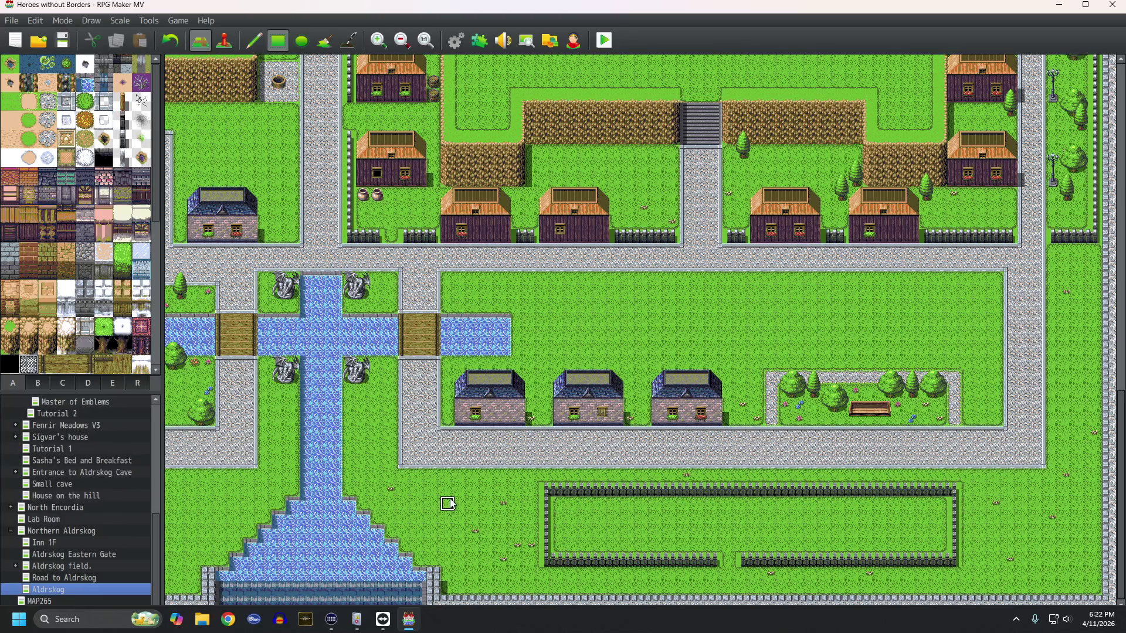
# Step: Place a row of twelve stone headstones along the top row, then undo them and the enclosure
pyautogui.click(37, 383)
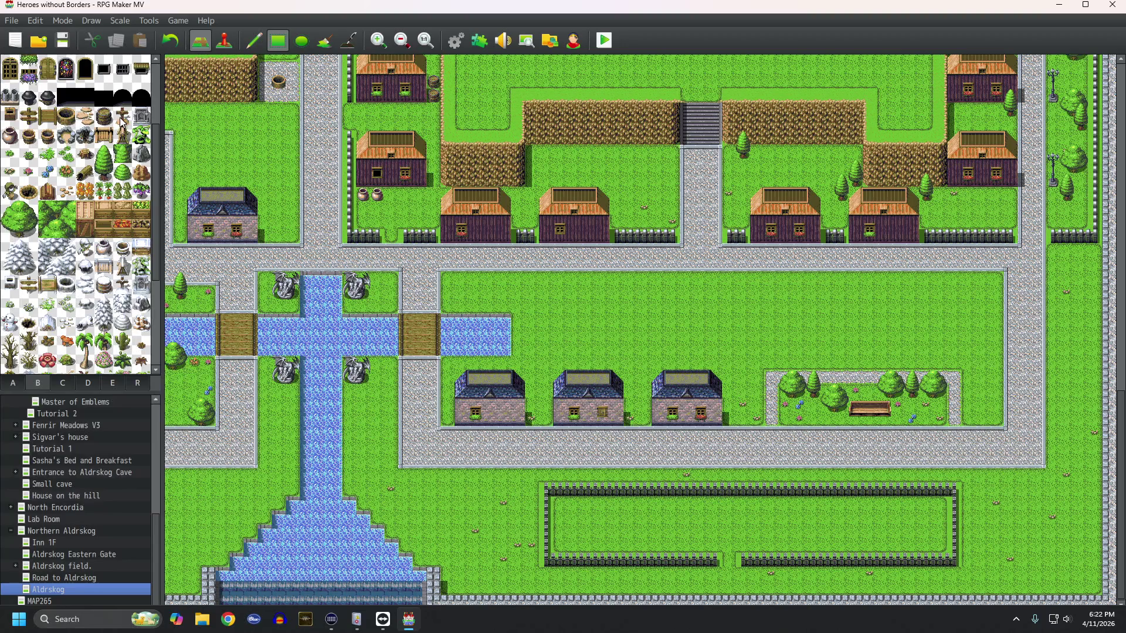
pyautogui.click(141, 117)
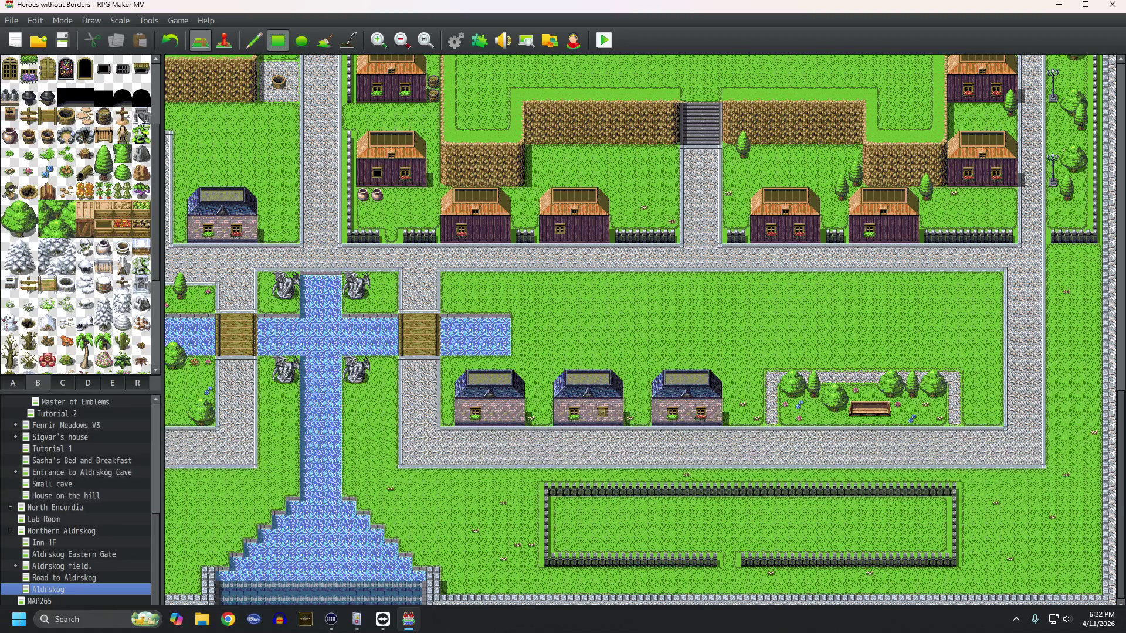
pyautogui.click(575, 505)
pyautogui.click(602, 503)
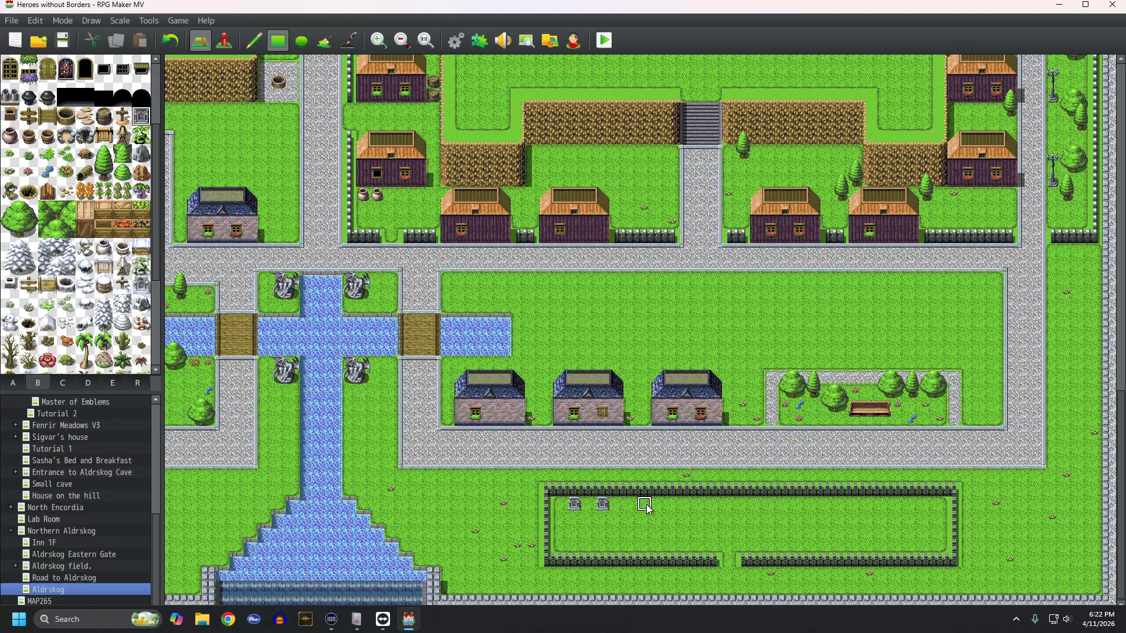
pyautogui.click(630, 504)
pyautogui.click(659, 503)
pyautogui.click(687, 504)
pyautogui.click(715, 504)
pyautogui.click(743, 506)
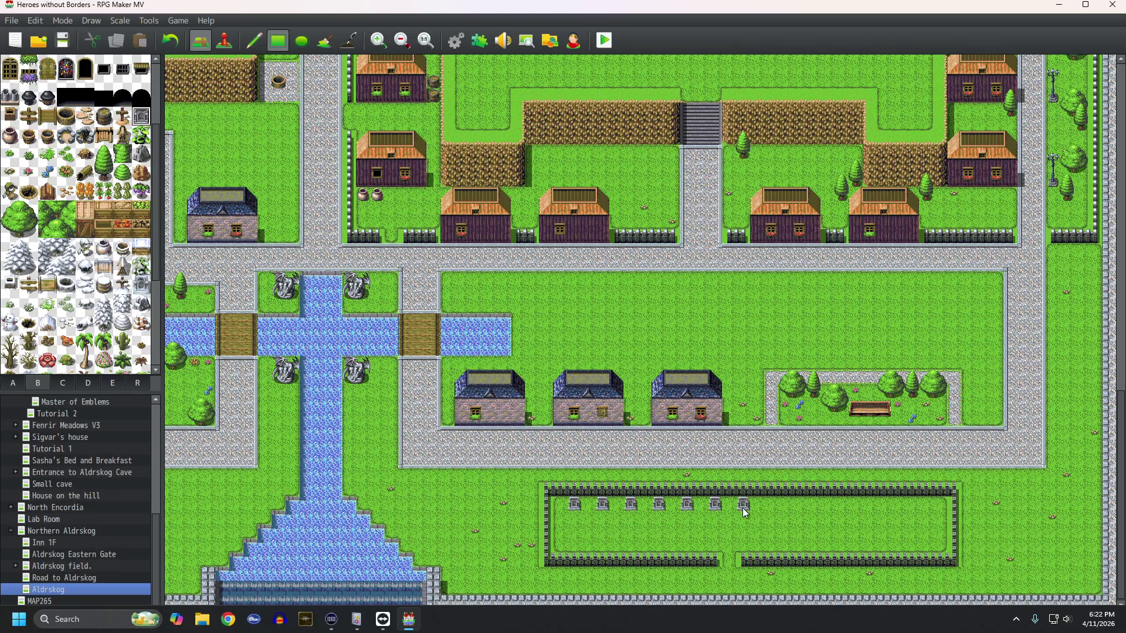
pyautogui.click(771, 506)
pyautogui.click(799, 505)
pyautogui.click(827, 506)
pyautogui.click(855, 506)
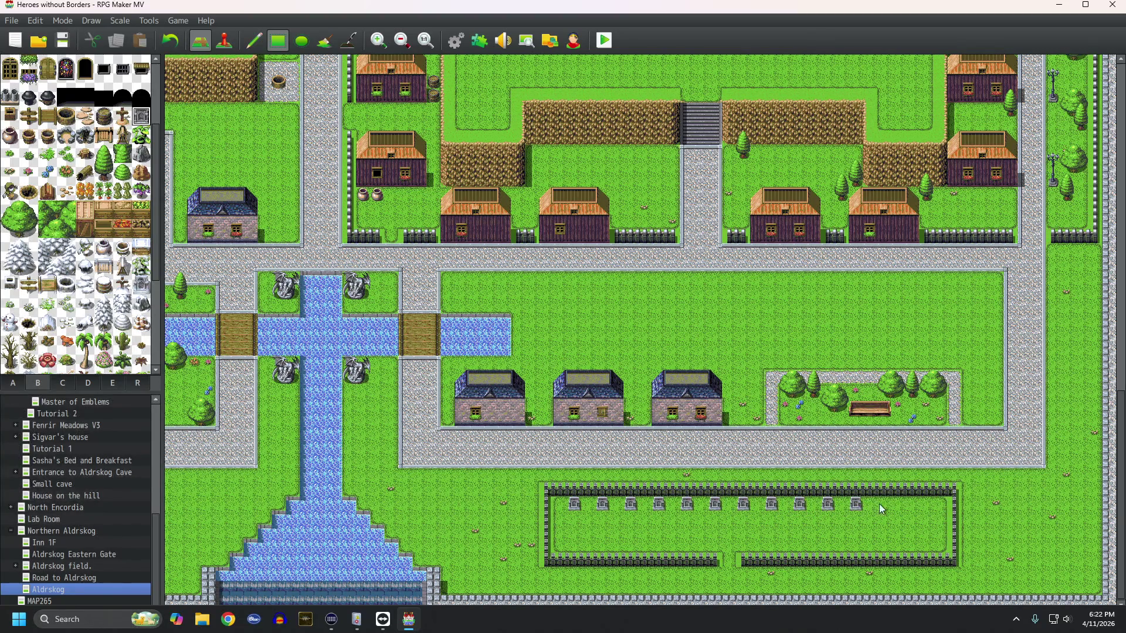
pyautogui.click(884, 506)
pyautogui.hotkey('ctrl', 'z')
pyautogui.hotkey('ctrl', 'z')
pyautogui.hotkey('ctrl', 'z')
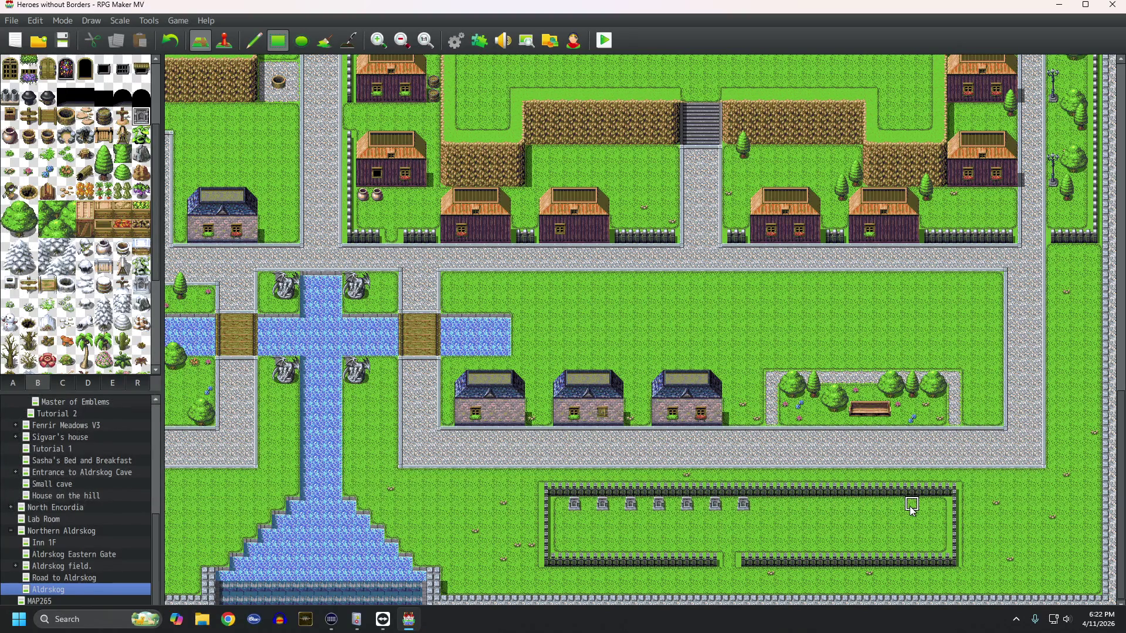
pyautogui.hotkey('ctrl', 'z')
pyautogui.hotkey('ctrl', 'z')
pyautogui.hotkey('ctrl', 'z')
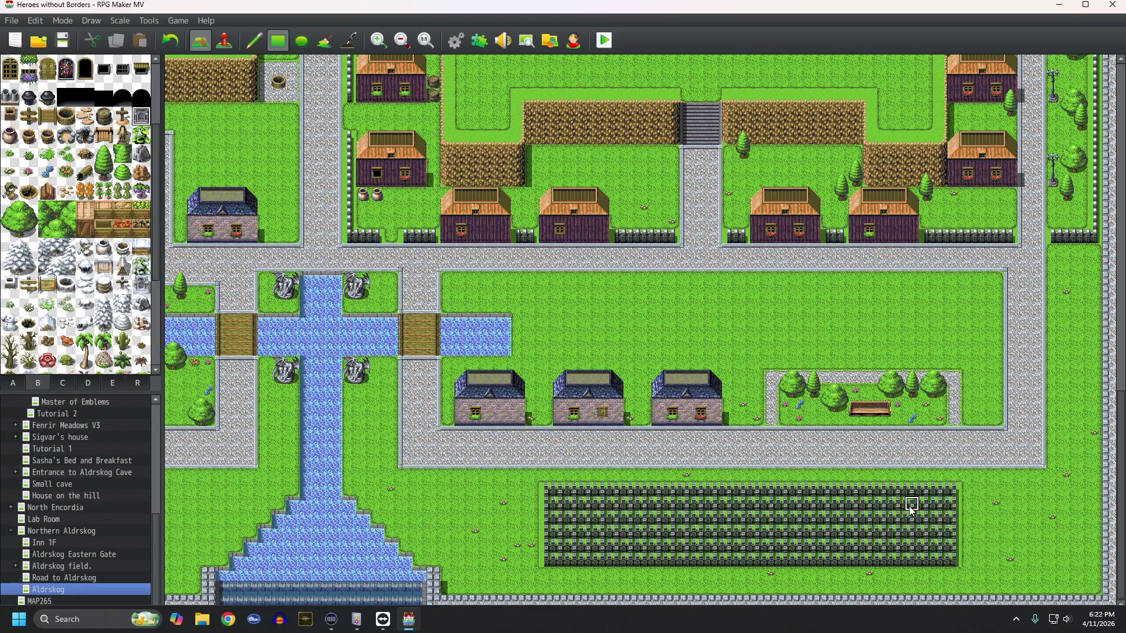
# Step: Draw a large fence rectangle west of the castle and fill its interior with grass
pyautogui.scroll(15, 901, 511)
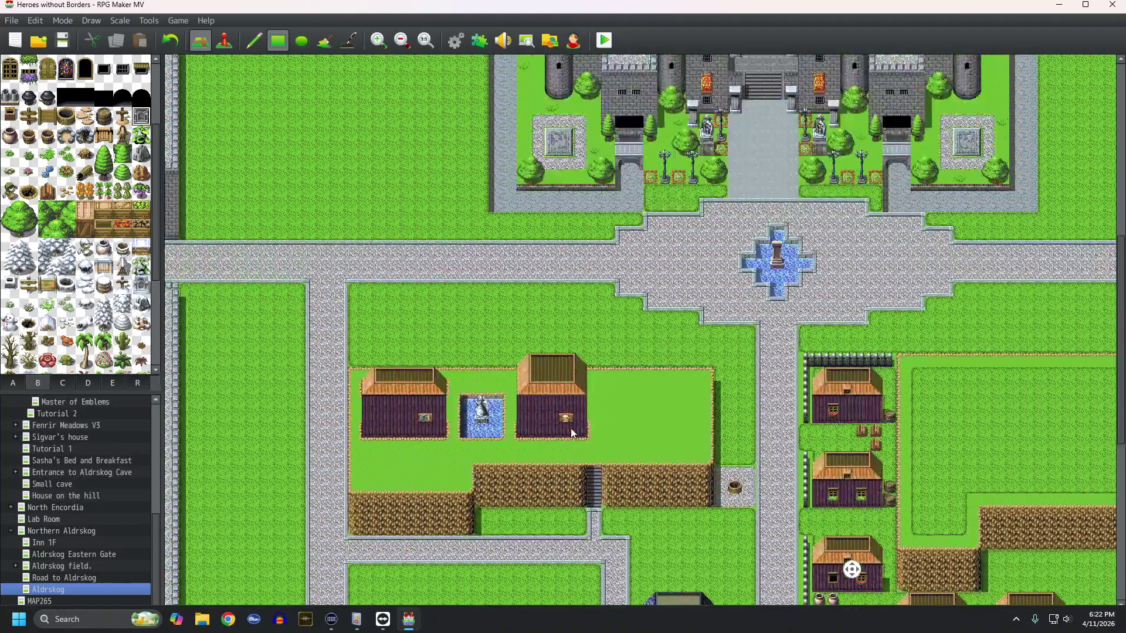
pyautogui.scroll(4, 124, 266)
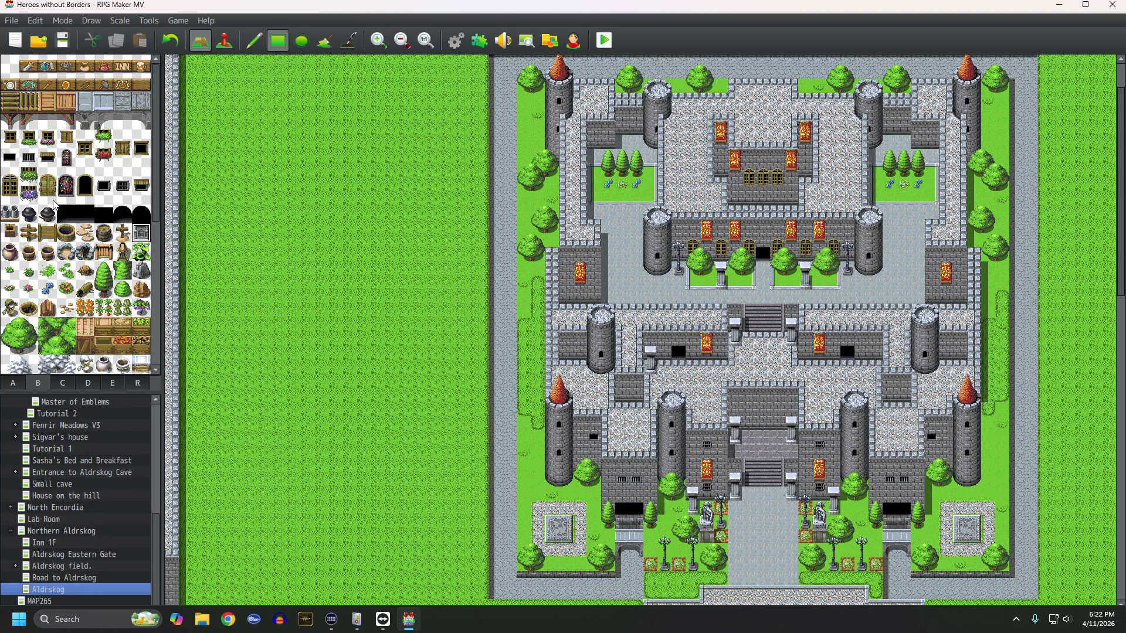
pyautogui.click(11, 386)
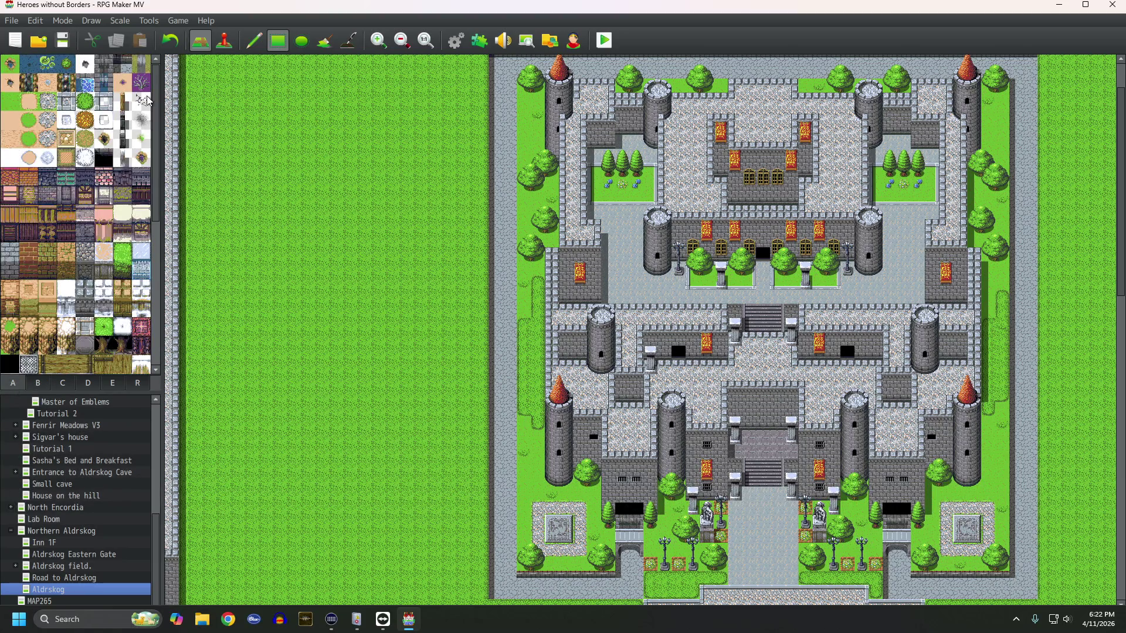
pyautogui.scroll(-2, 276, 392)
pyautogui.scroll(-3, 272, 390)
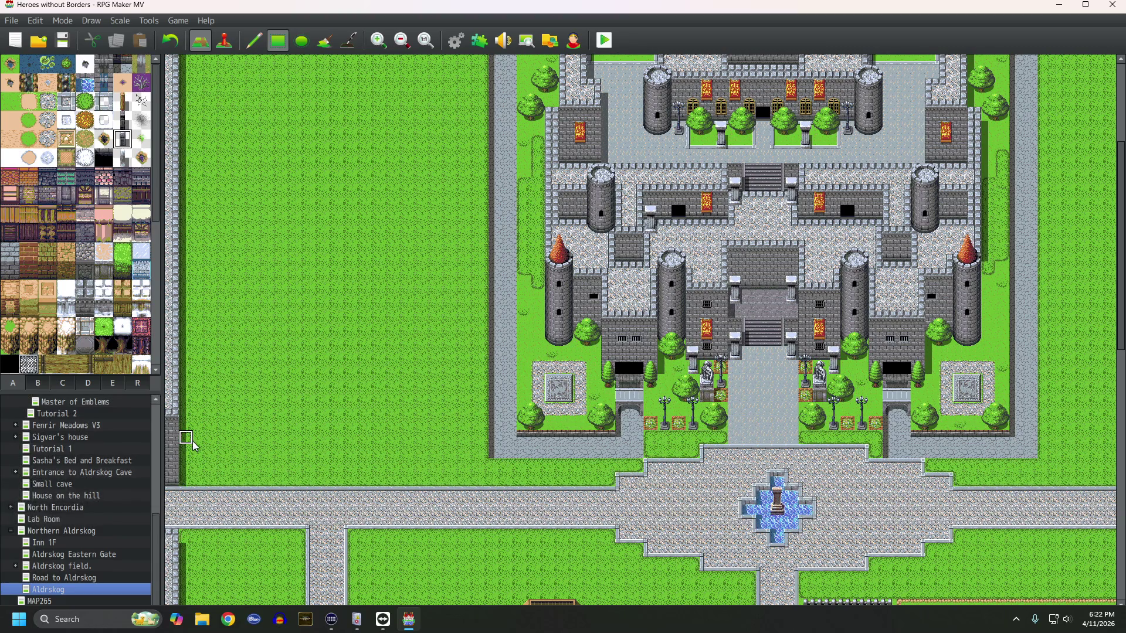
pyautogui.moveTo(192, 437)
pyautogui.mouseDown()
pyautogui.moveTo(378, 246)
pyautogui.moveTo(460, 151)
pyautogui.moveTo(478, 109)
pyautogui.mouseUp()
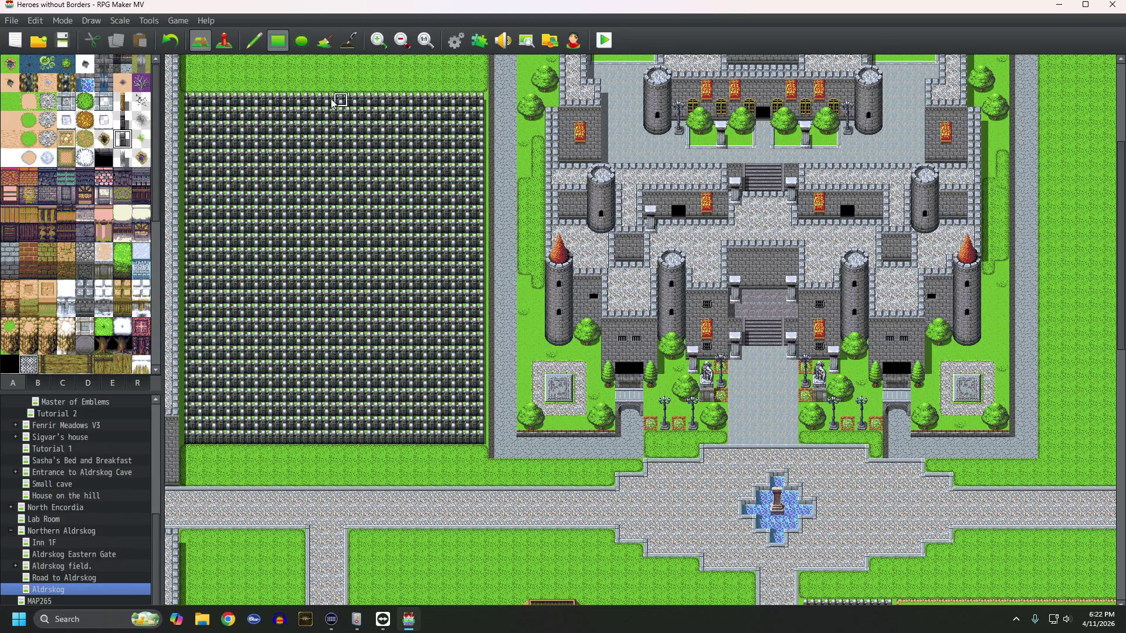
pyautogui.moveTo(206, 118)
pyautogui.mouseDown()
pyautogui.moveTo(312, 286)
pyautogui.moveTo(469, 429)
pyautogui.mouseUp()
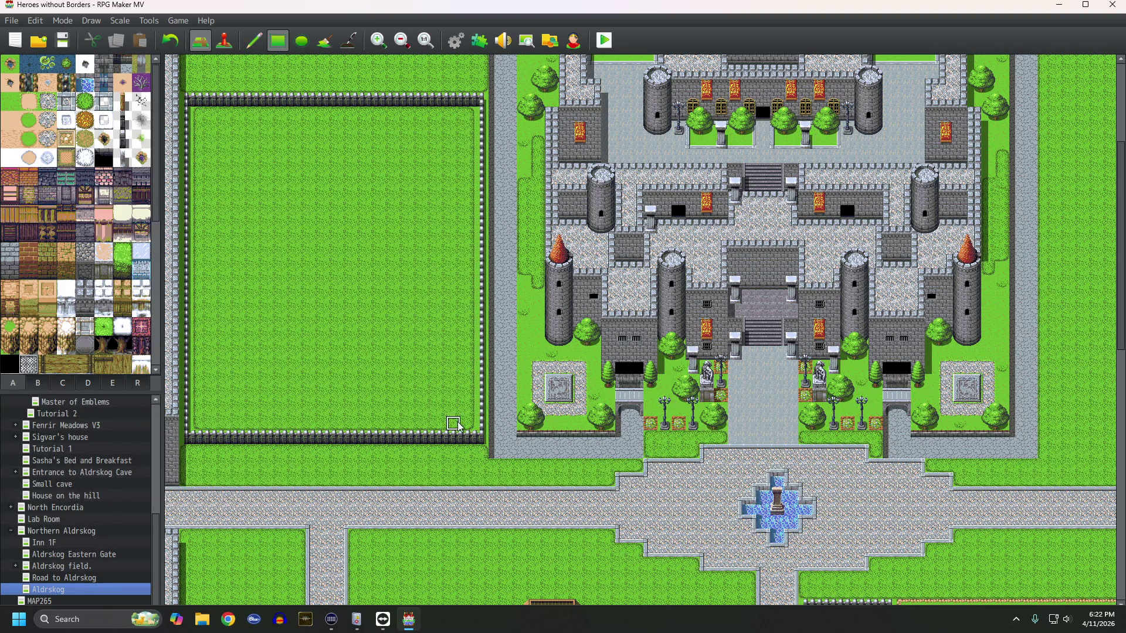
# Step: Open two-tile gaps in the enclosure's top and bottom fences, patching one tile back in the bottom
pyautogui.scroll(5, 383, 359)
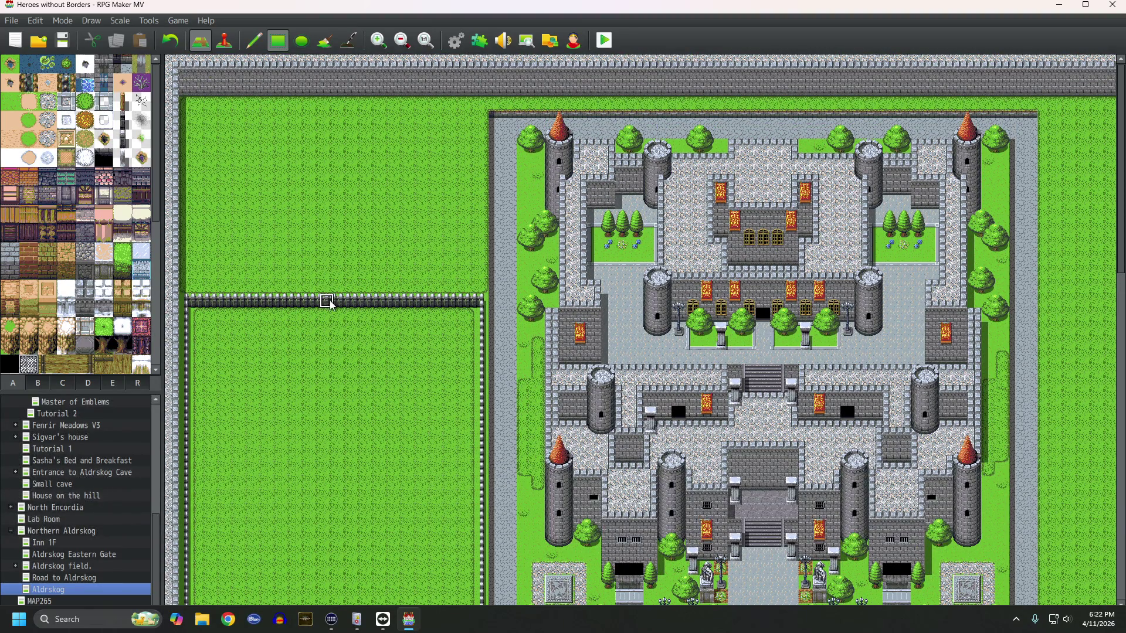
pyautogui.moveTo(326, 302); pyautogui.dragTo(344, 302)
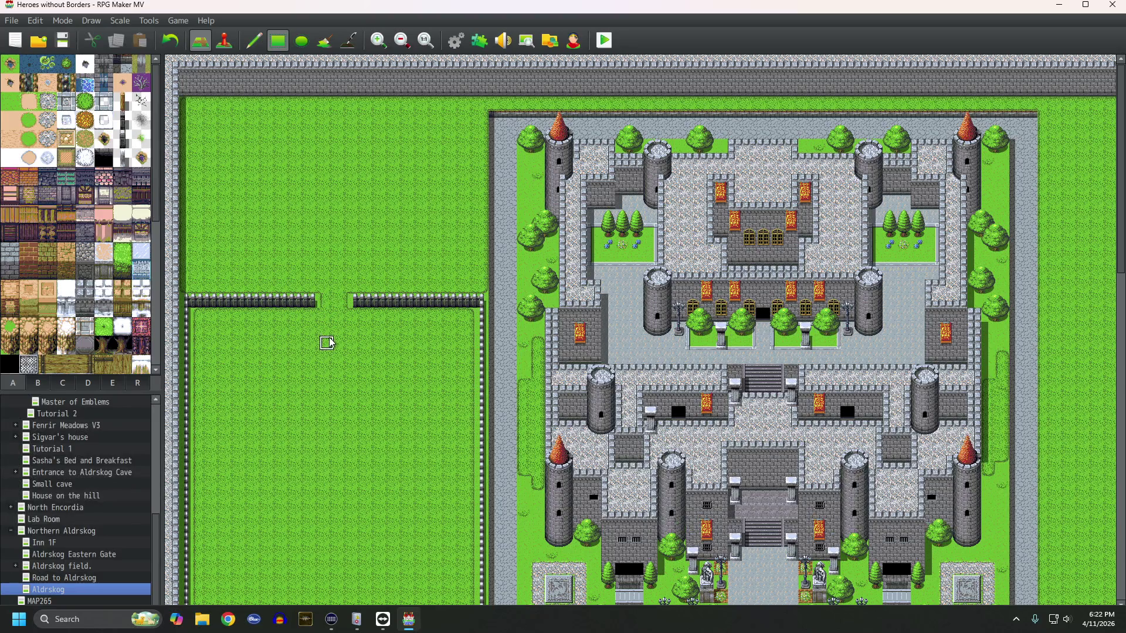
pyautogui.scroll(-4, 328, 334)
pyautogui.moveTo(327, 488); pyautogui.dragTo(344, 488)
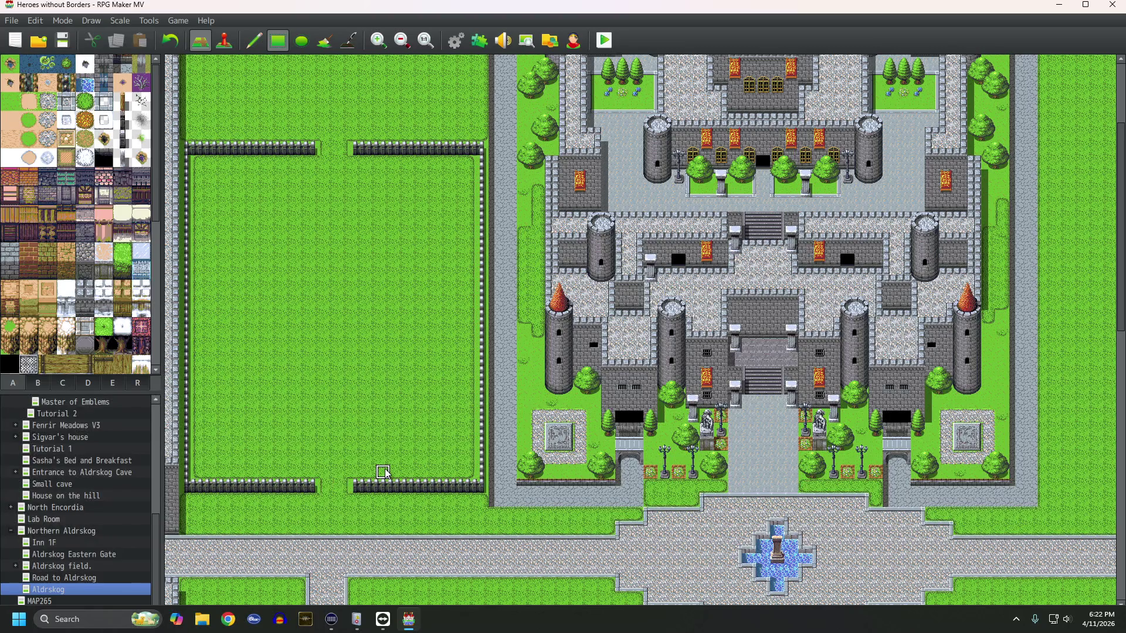
pyautogui.click(343, 486)
# Step: Undo the fence patch, widen both fence gaps, and lay a sand path down through them
pyautogui.hotkey('ctrl', 'z')
pyautogui.hotkey('ctrl', 'z')
pyautogui.moveTo(344, 490); pyautogui.dragTo(356, 488)
pyautogui.click(28, 102)
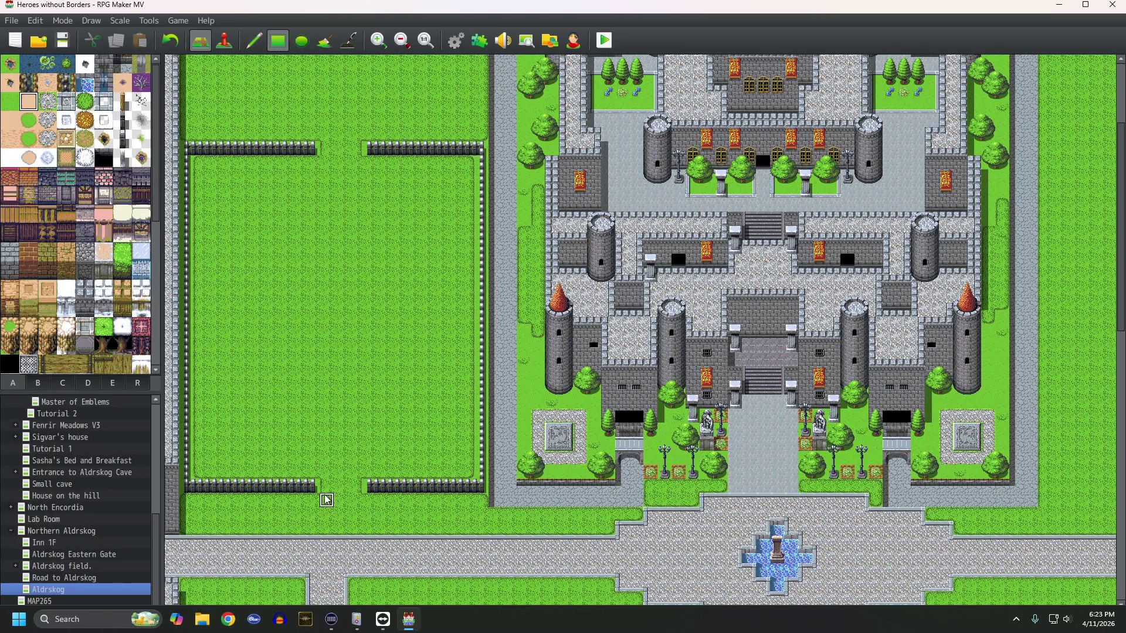
pyautogui.moveTo(356, 440)
pyautogui.mouseDown()
pyautogui.moveTo(343, 243)
pyautogui.moveTo(355, 165)
pyautogui.mouseUp()
pyautogui.scroll(3, 355, 163)
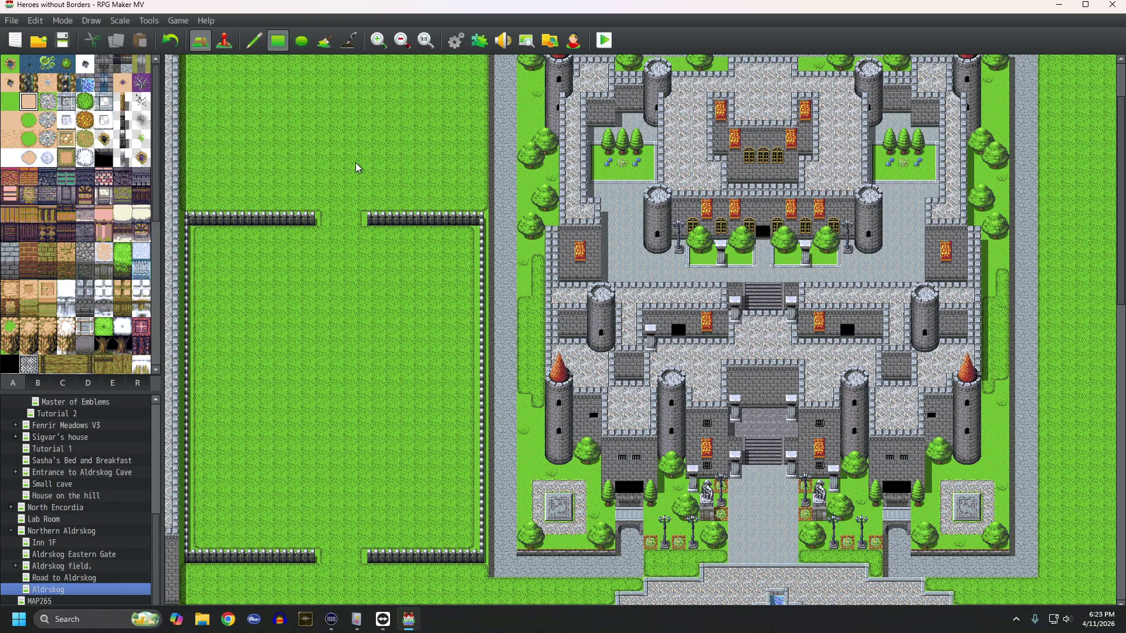
pyautogui.click(327, 231)
pyautogui.hotkey('ctrl', 'z')
pyautogui.moveTo(327, 216); pyautogui.dragTo(359, 500)
pyautogui.scroll(-2, 359, 500)
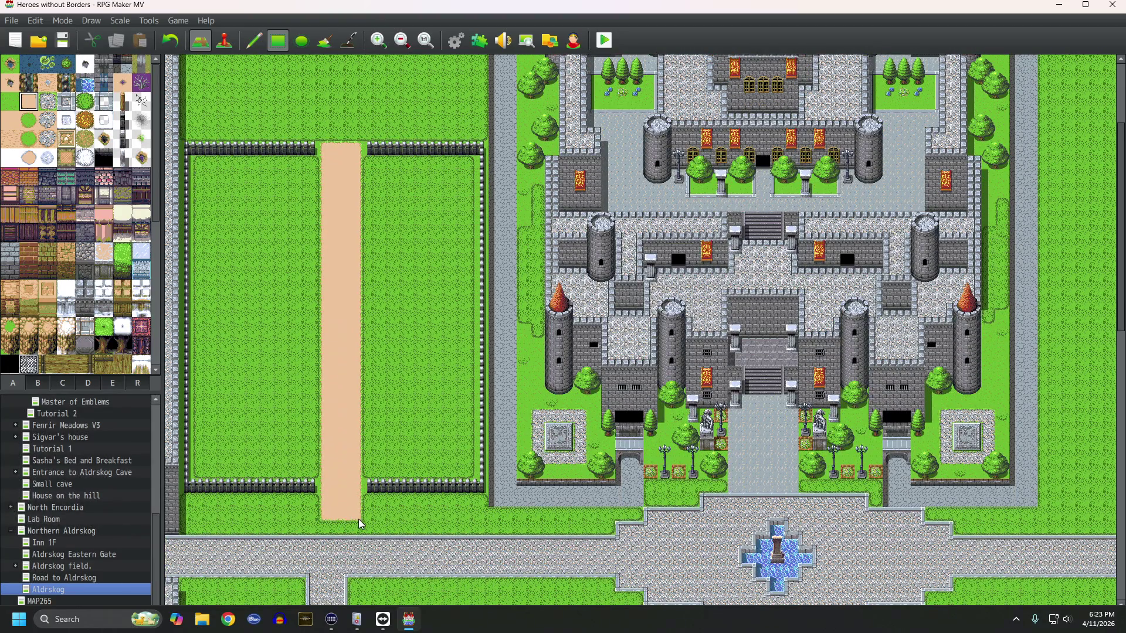
pyautogui.scroll(5, 375, 277)
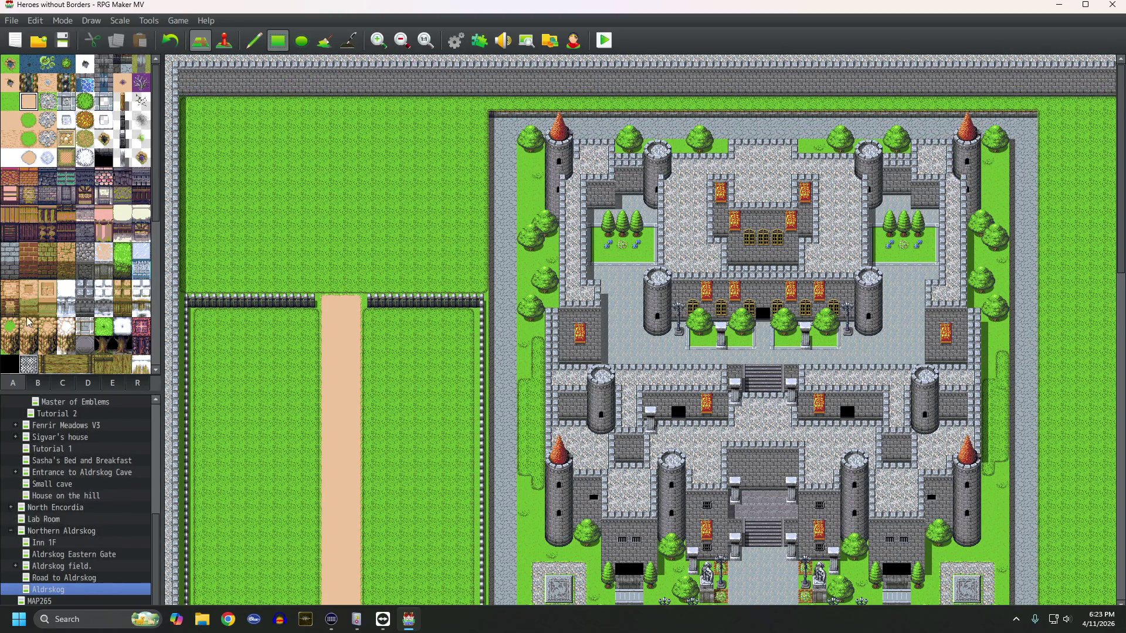
pyautogui.click(17, 350)
# Step: Paint a dirt cliff strip above the enclosure topped by a raised grass plateau
pyautogui.moveTo(200, 273); pyautogui.dragTo(462, 245)
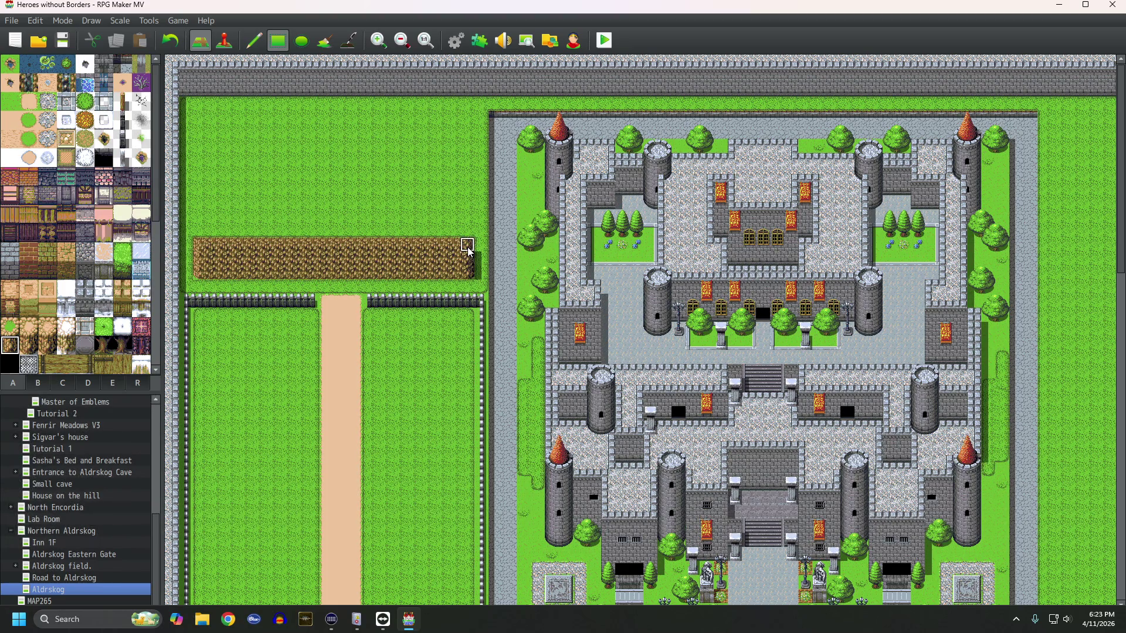
pyautogui.click(18, 322)
pyautogui.moveTo(200, 106)
pyautogui.mouseDown()
pyautogui.moveTo(255, 167)
pyautogui.moveTo(461, 227)
pyautogui.mouseUp()
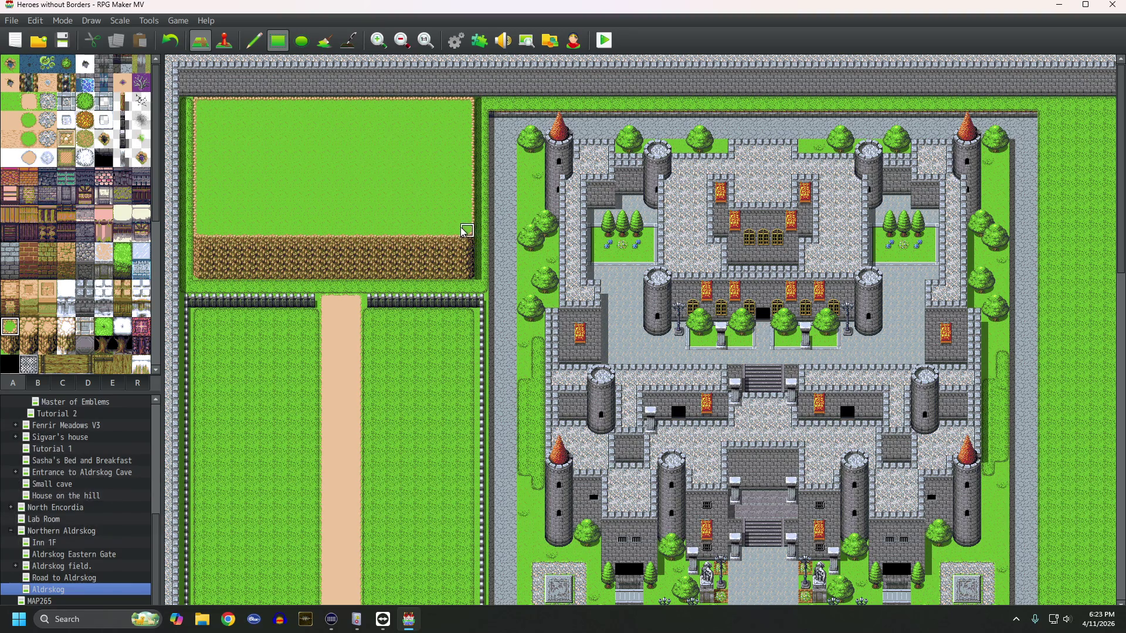
# Step: Cut a three-tile stone staircase into the cliff and join the sand path up to it
pyautogui.click(39, 386)
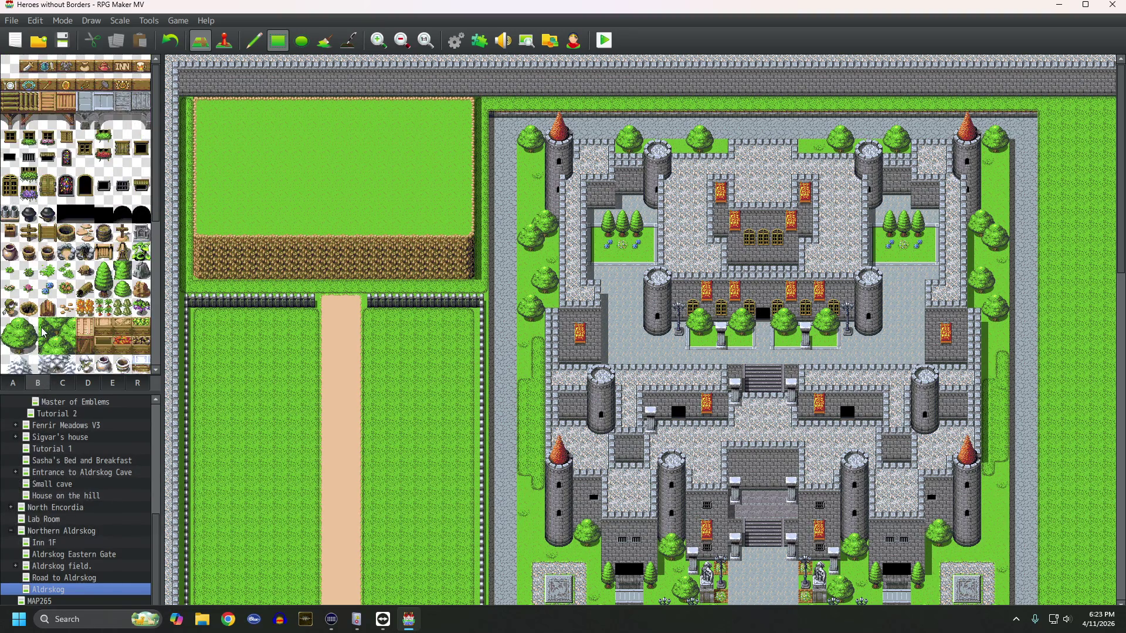
pyautogui.click(14, 381)
pyautogui.scroll(-5, 42, 325)
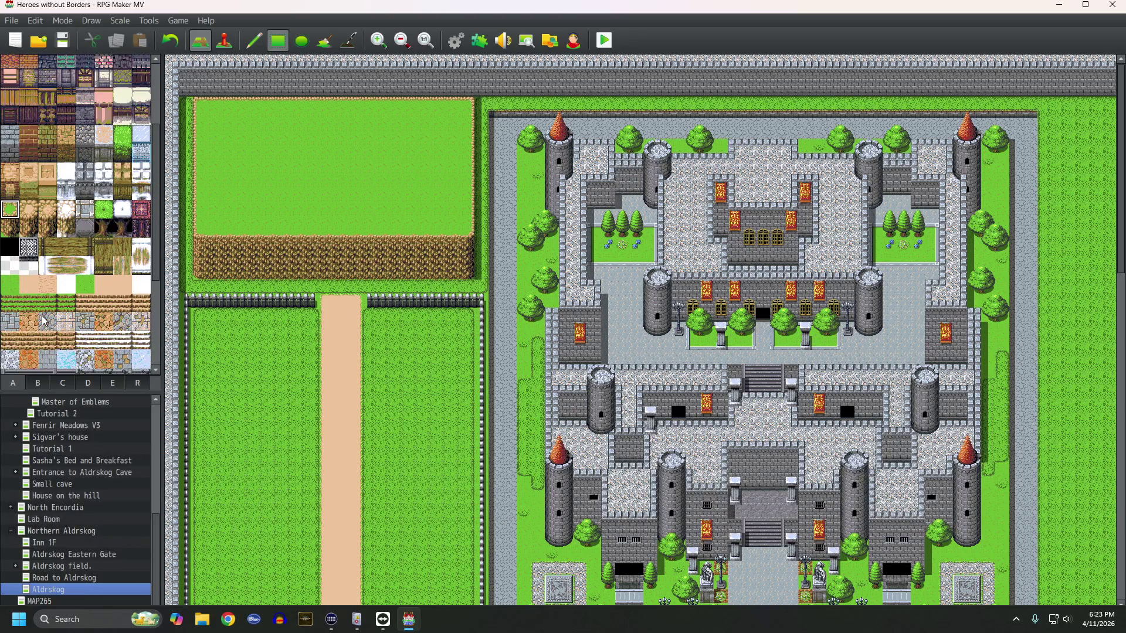
pyautogui.moveTo(8, 354); pyautogui.dragTo(51, 356)
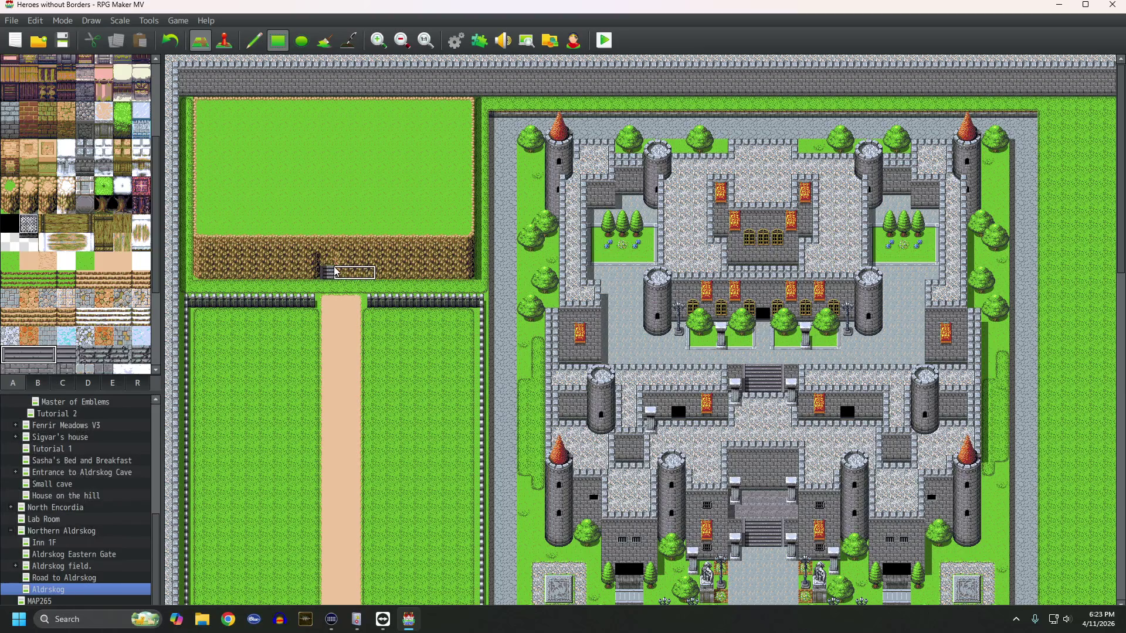
pyautogui.moveTo(331, 242)
pyautogui.mouseDown()
pyautogui.moveTo(337, 273)
pyautogui.moveTo(354, 241)
pyautogui.mouseUp()
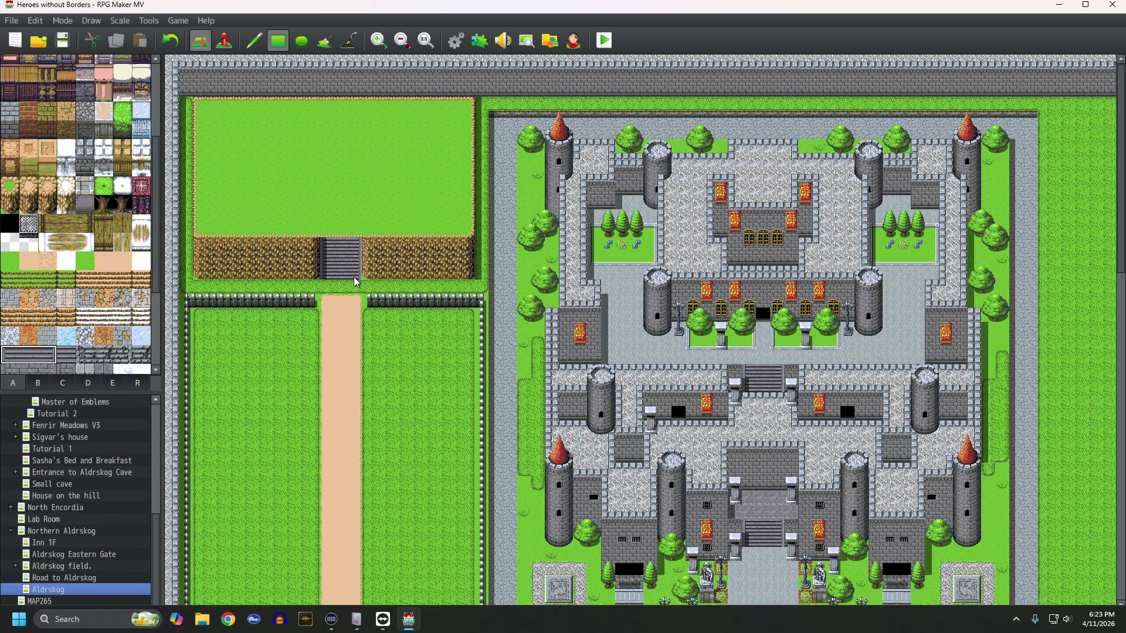
pyautogui.rightClick(326, 304)
pyautogui.click(326, 291)
pyautogui.moveTo(326, 296)
pyautogui.mouseDown()
pyautogui.moveTo(355, 288)
pyautogui.moveTo(342, 301)
pyautogui.mouseUp()
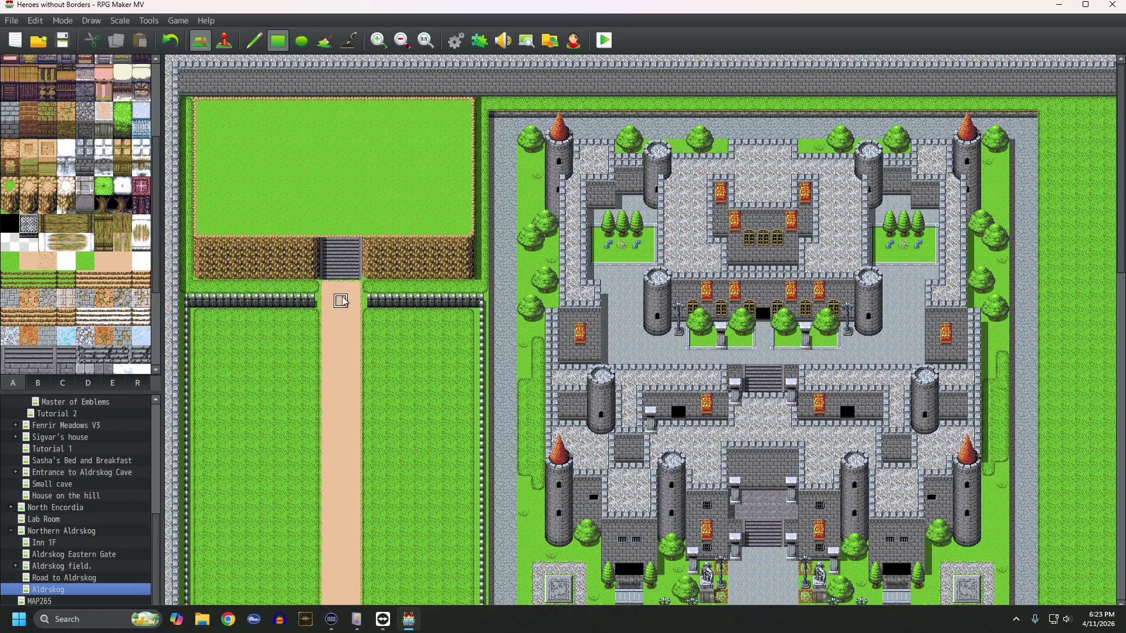
# Step: Select the stone mausoleum tiles, then switch back and choose the dirt path tile
pyautogui.click(41, 386)
pyautogui.click(61, 384)
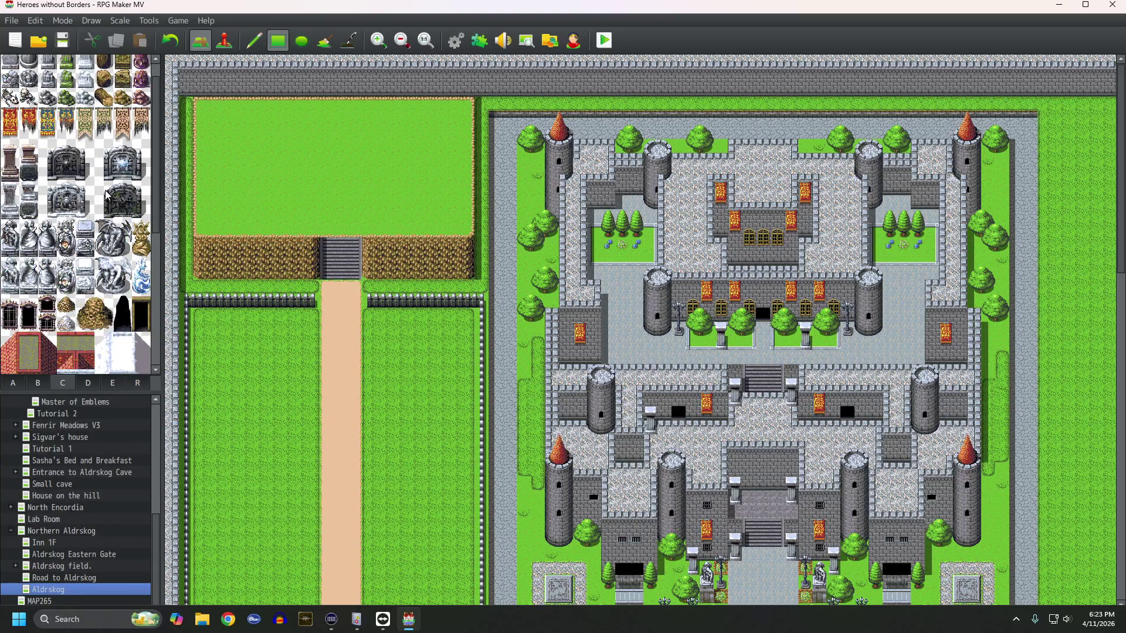
pyautogui.moveTo(44, 150); pyautogui.dragTo(87, 175)
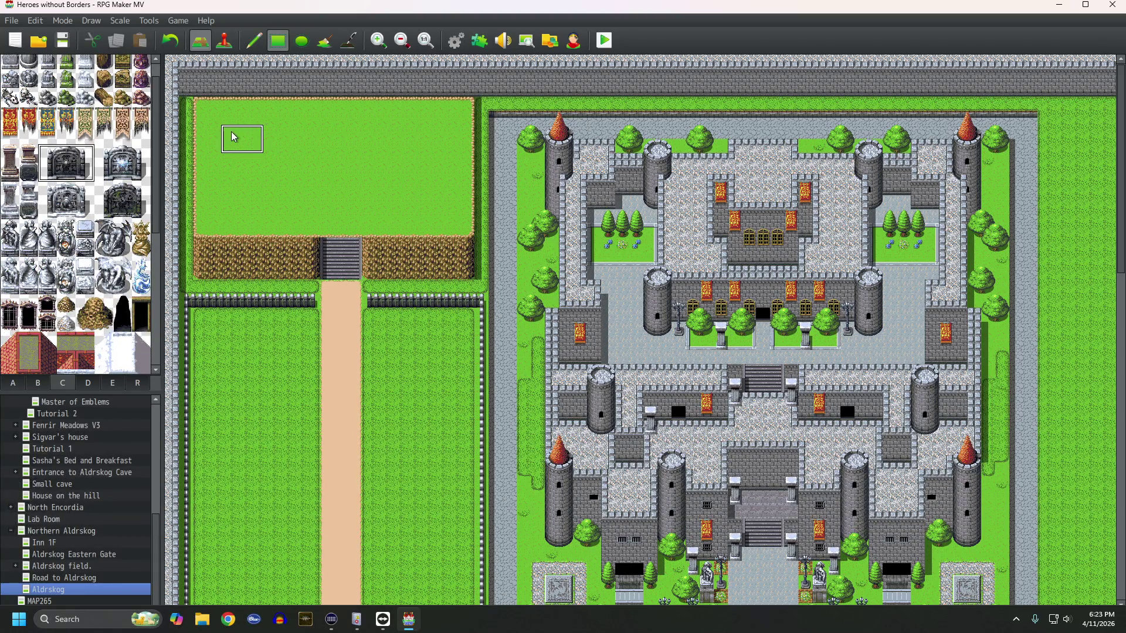
pyautogui.scroll(-5, 188, 325)
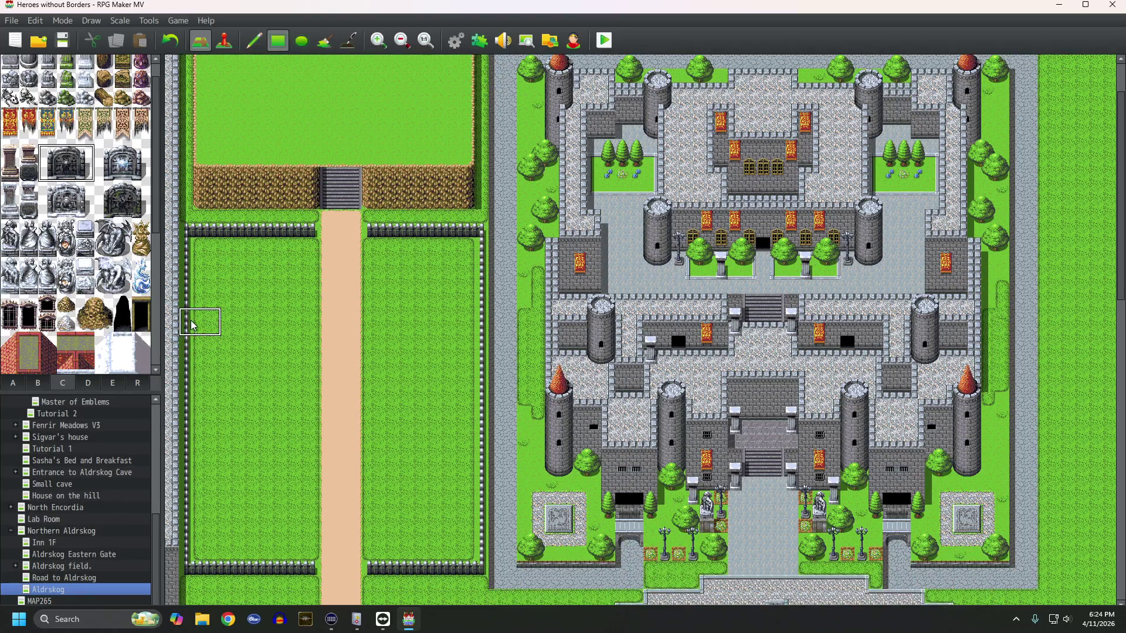
pyautogui.click(10, 386)
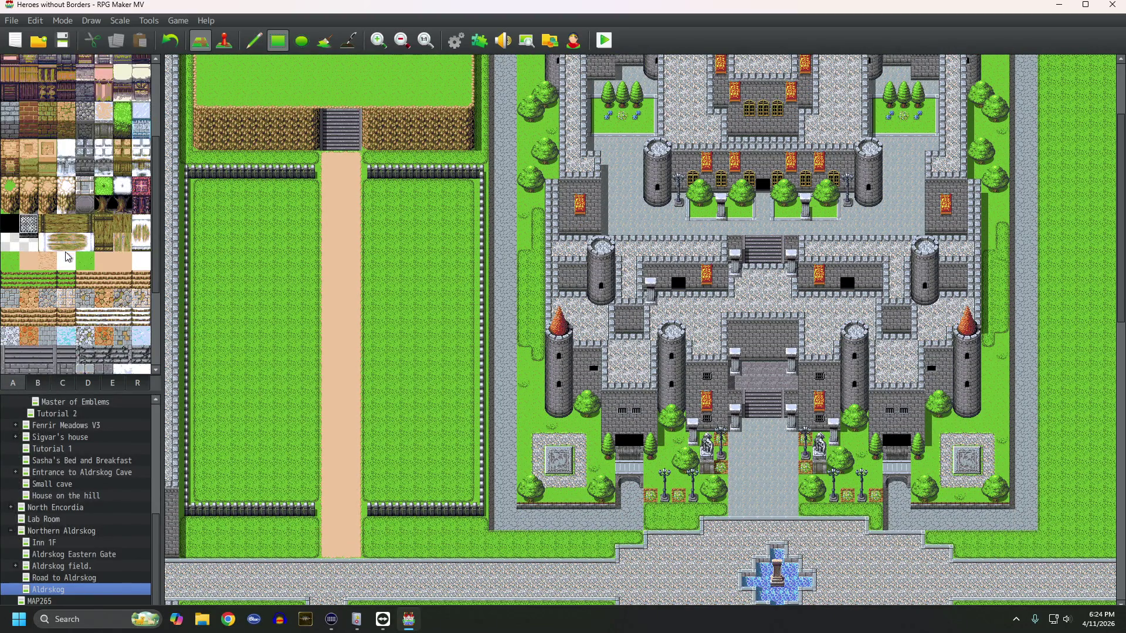
pyautogui.scroll(3, 67, 257)
pyautogui.click(36, 106)
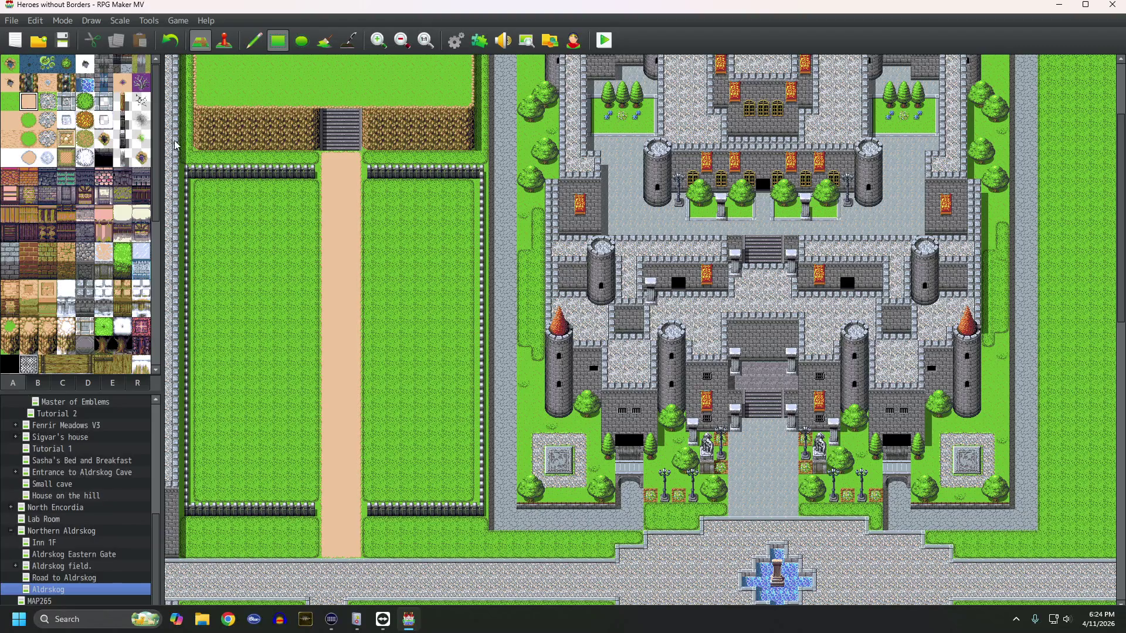
# Step: Paint four dirt branches westward across the left field from the central path
pyautogui.click(254, 40)
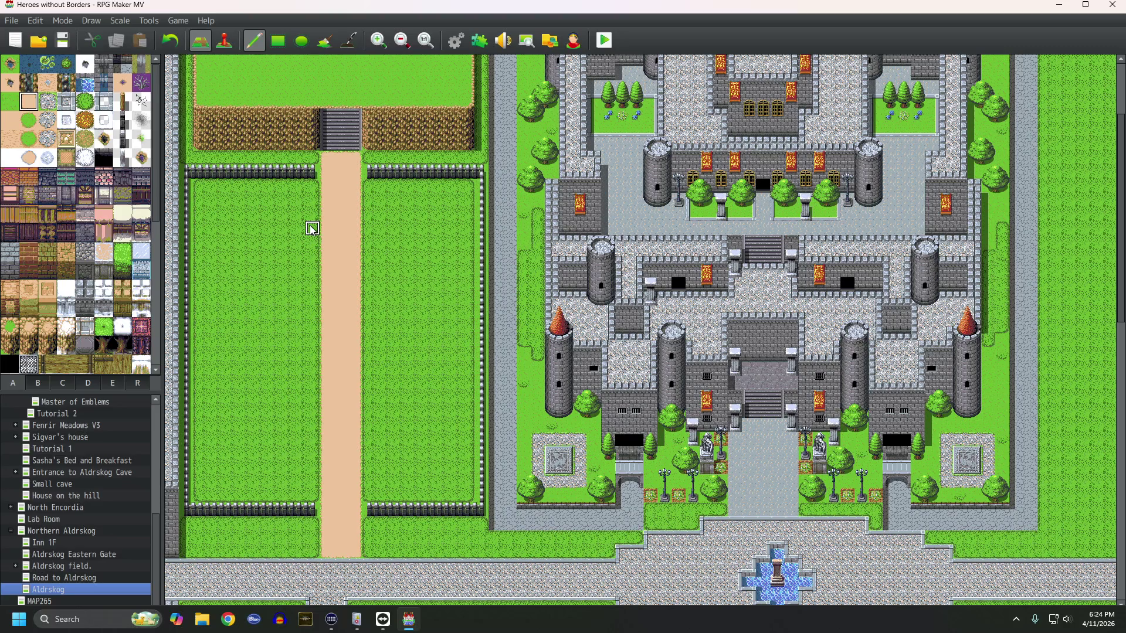
pyautogui.moveTo(312, 215); pyautogui.dragTo(214, 229)
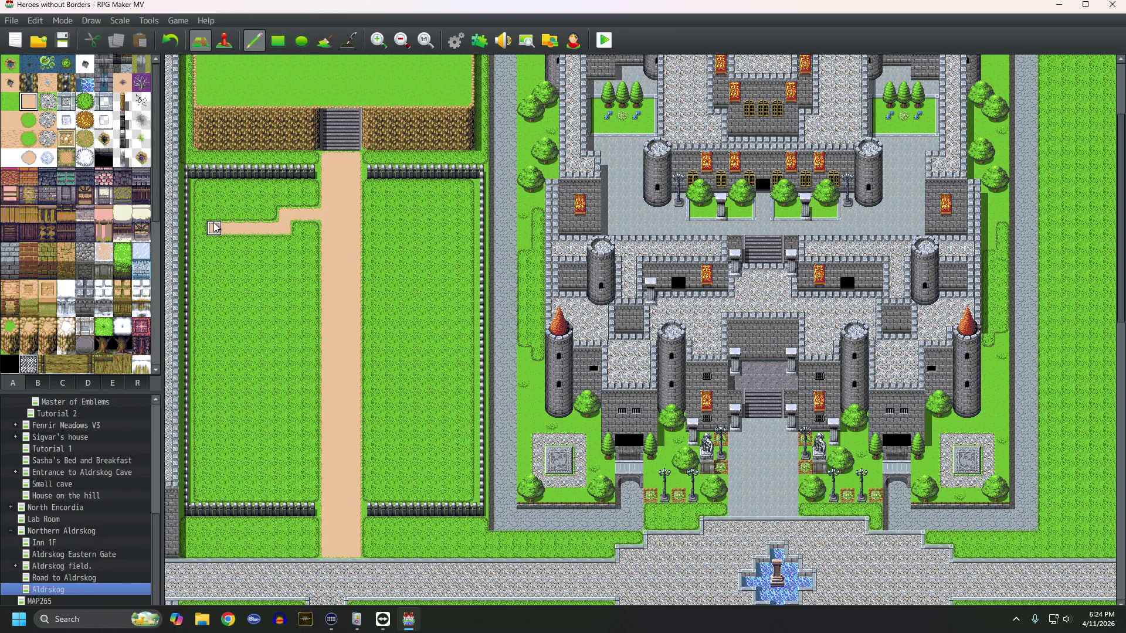
pyautogui.click(312, 314)
pyautogui.moveTo(299, 312); pyautogui.dragTo(213, 313)
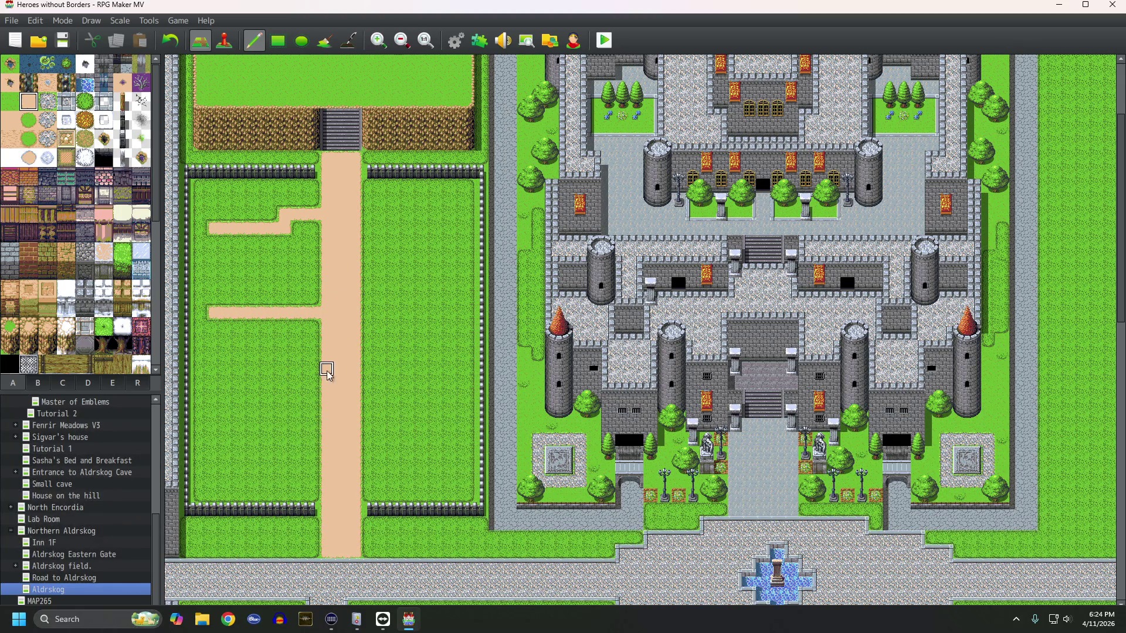
pyautogui.moveTo(311, 375); pyautogui.dragTo(209, 372)
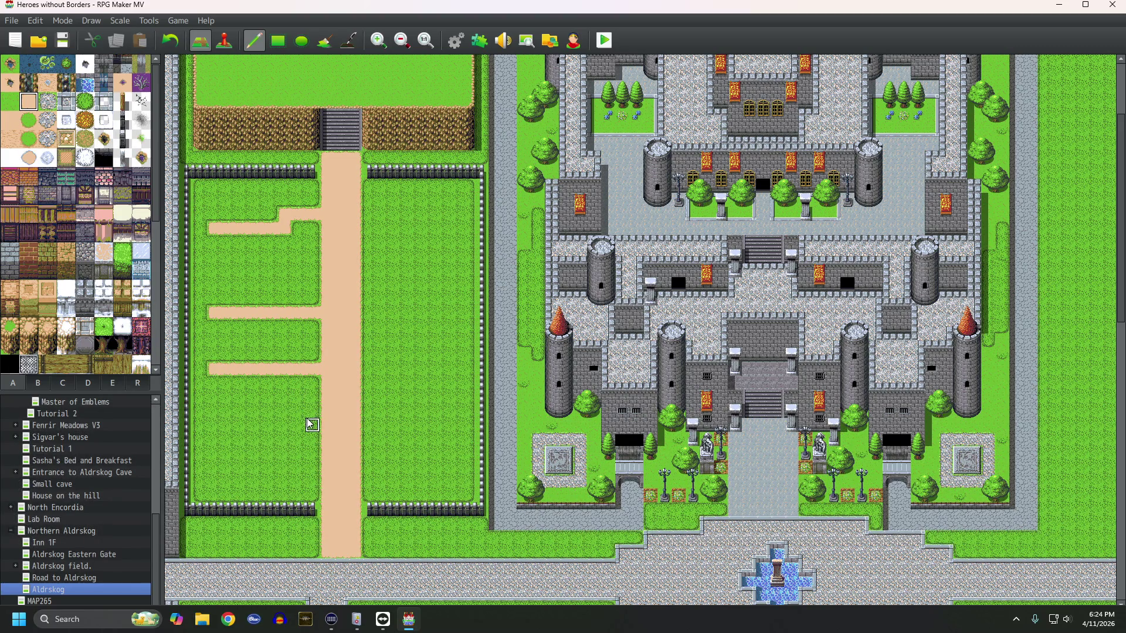
pyautogui.moveTo(313, 454); pyautogui.dragTo(213, 442)
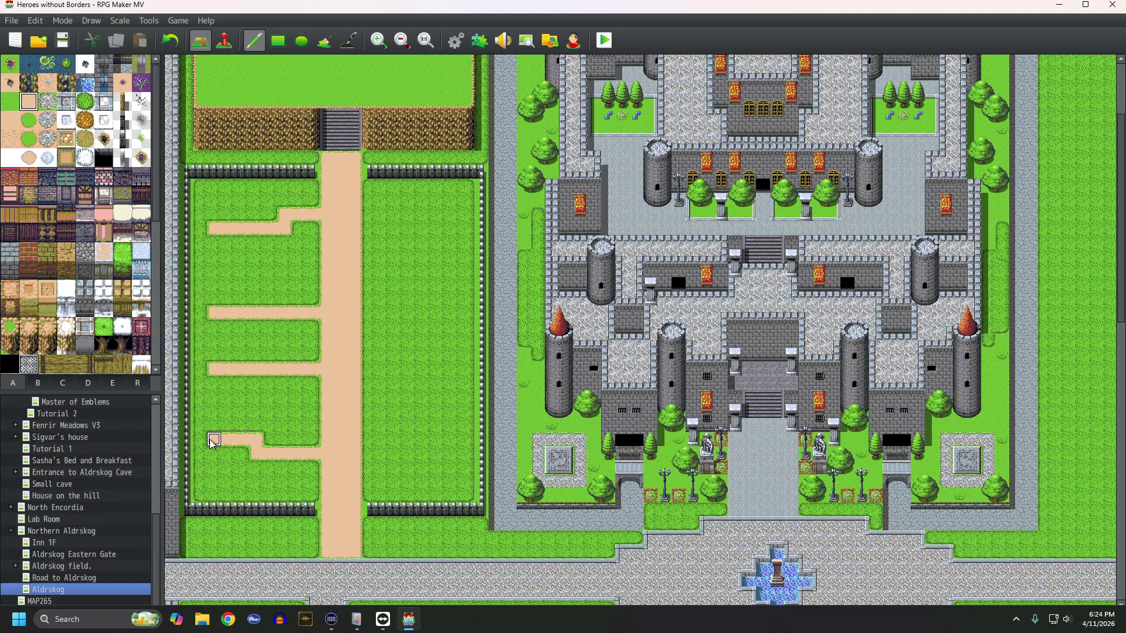
# Step: Paint four dirt branches eastward across the right field from the central path
pyautogui.moveTo(368, 452); pyautogui.dragTo(449, 454)
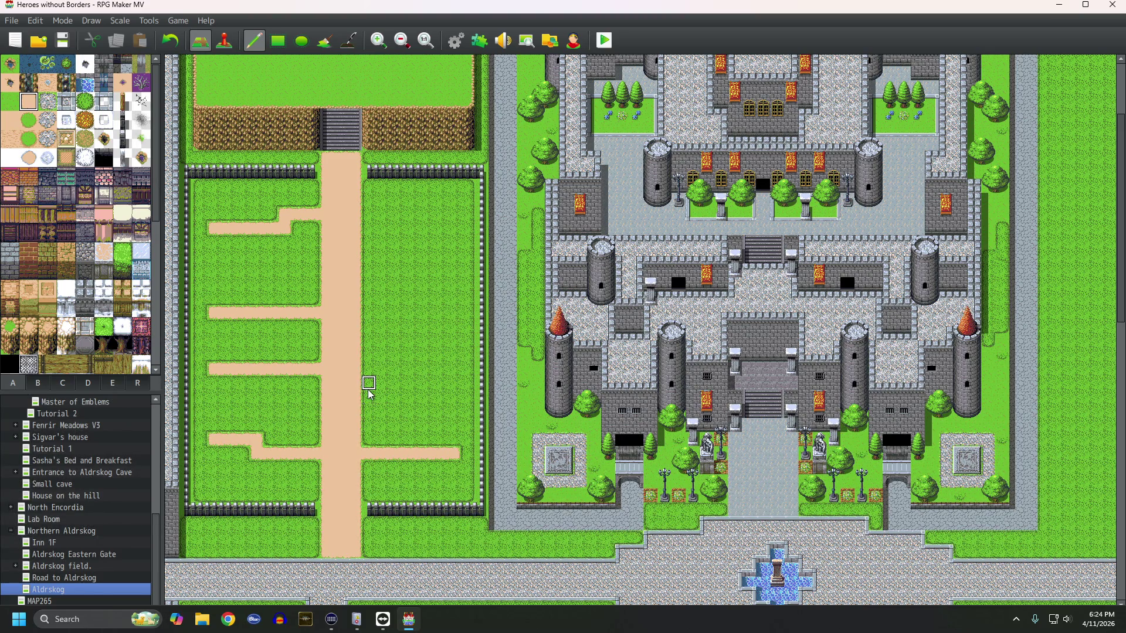
pyautogui.moveTo(368, 397)
pyautogui.mouseDown()
pyautogui.moveTo(440, 396)
pyautogui.moveTo(453, 383)
pyautogui.mouseUp()
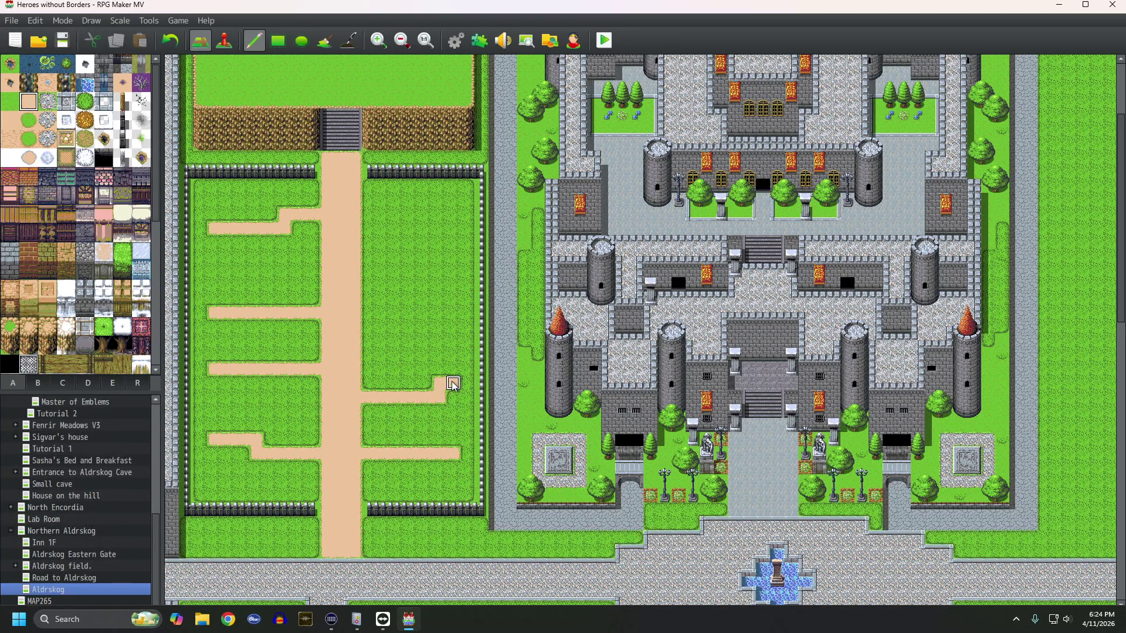
pyautogui.scroll(1, 417, 377)
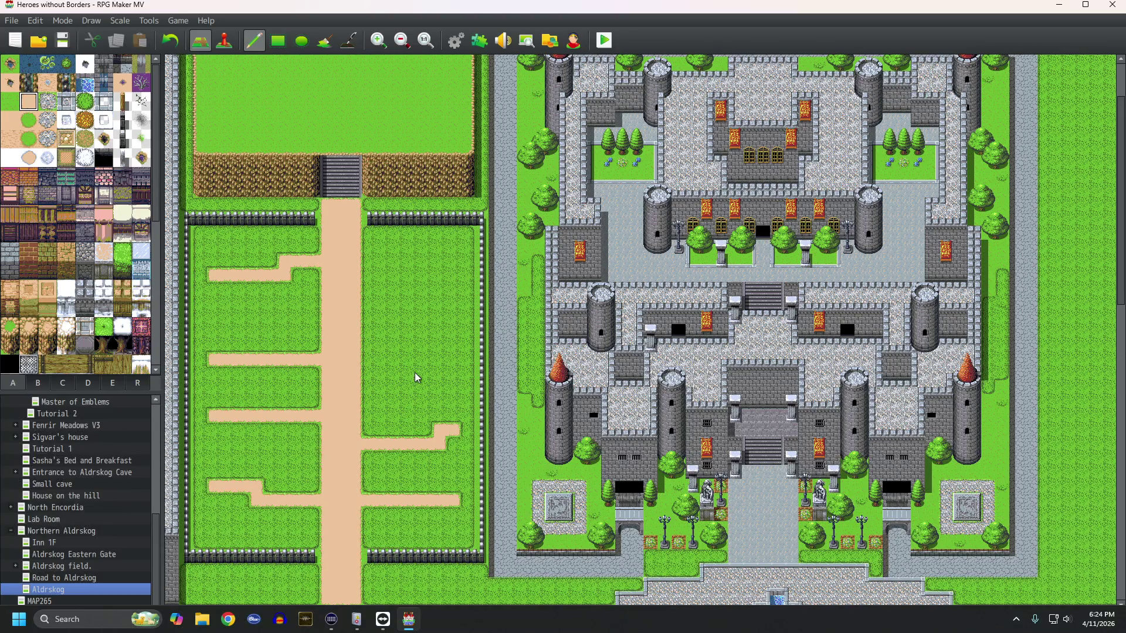
pyautogui.moveTo(377, 359); pyautogui.dragTo(454, 359)
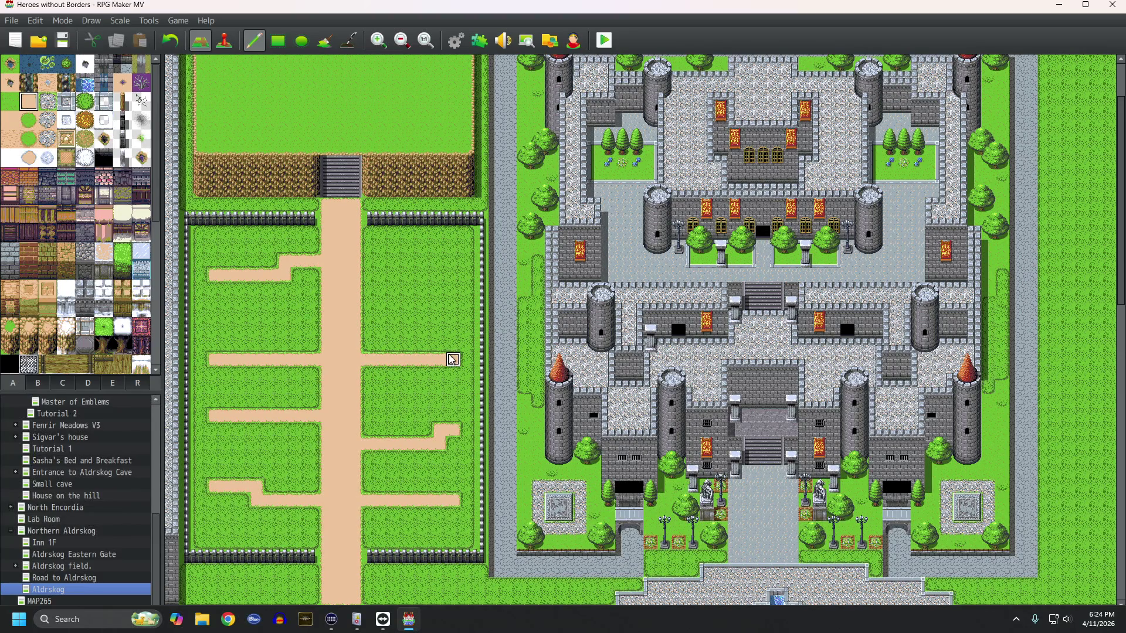
pyautogui.moveTo(382, 261); pyautogui.dragTo(453, 261)
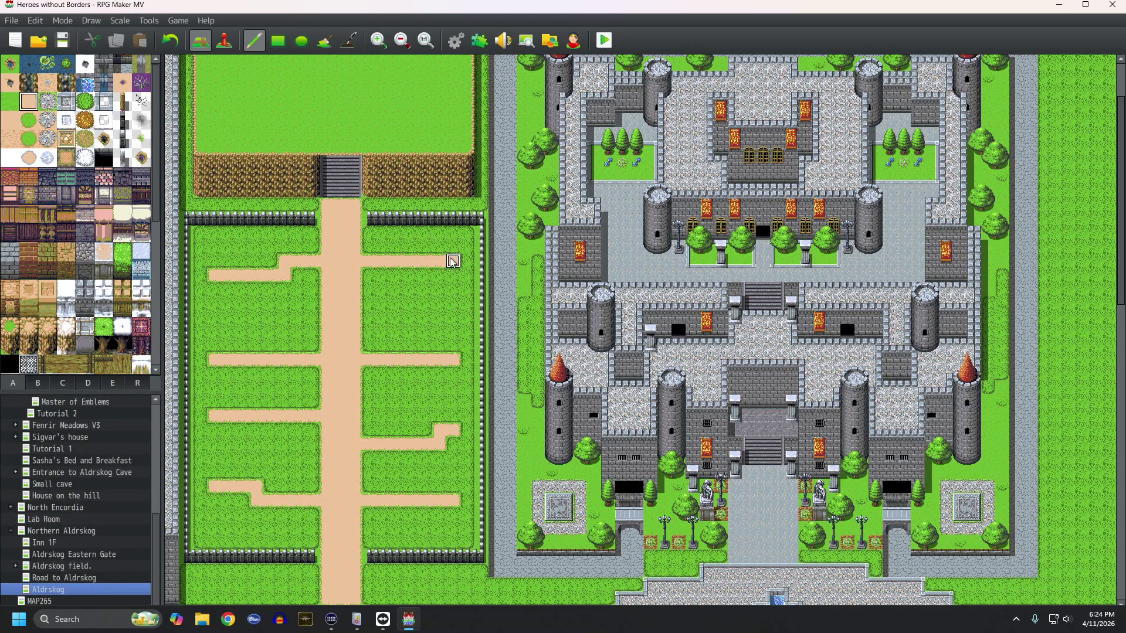
pyautogui.click(40, 386)
# Step: Place gravestone rows along the top-left and top-right branches, extending the top-right branch one tile
pyautogui.click(63, 387)
pyautogui.click(37, 384)
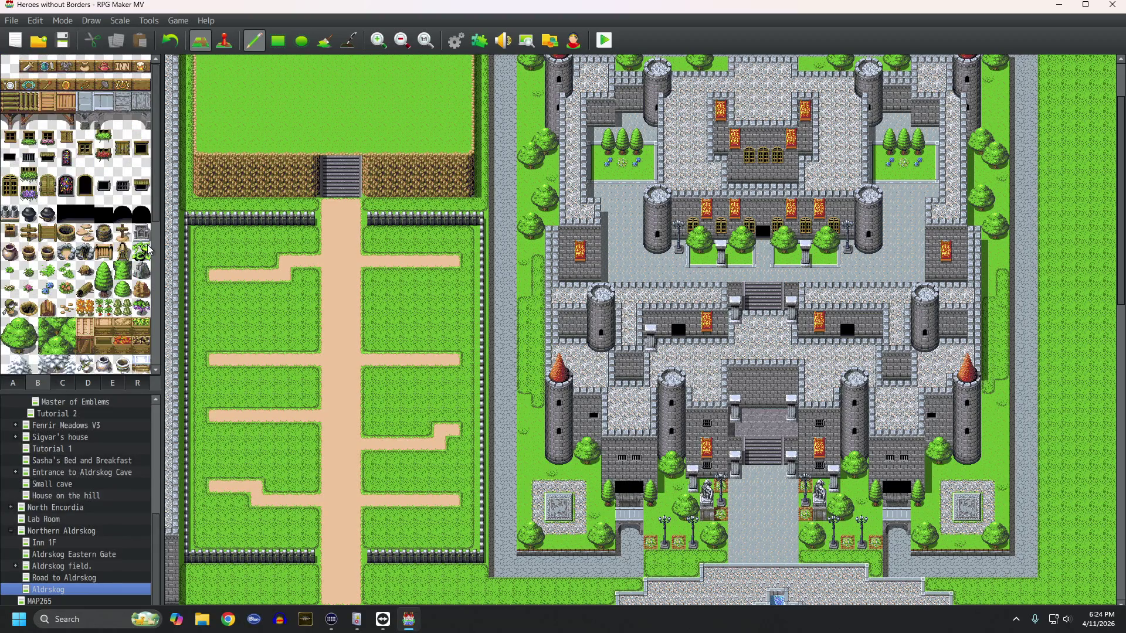
pyautogui.click(214, 261)
pyautogui.click(242, 262)
pyautogui.click(271, 261)
pyautogui.click(298, 246)
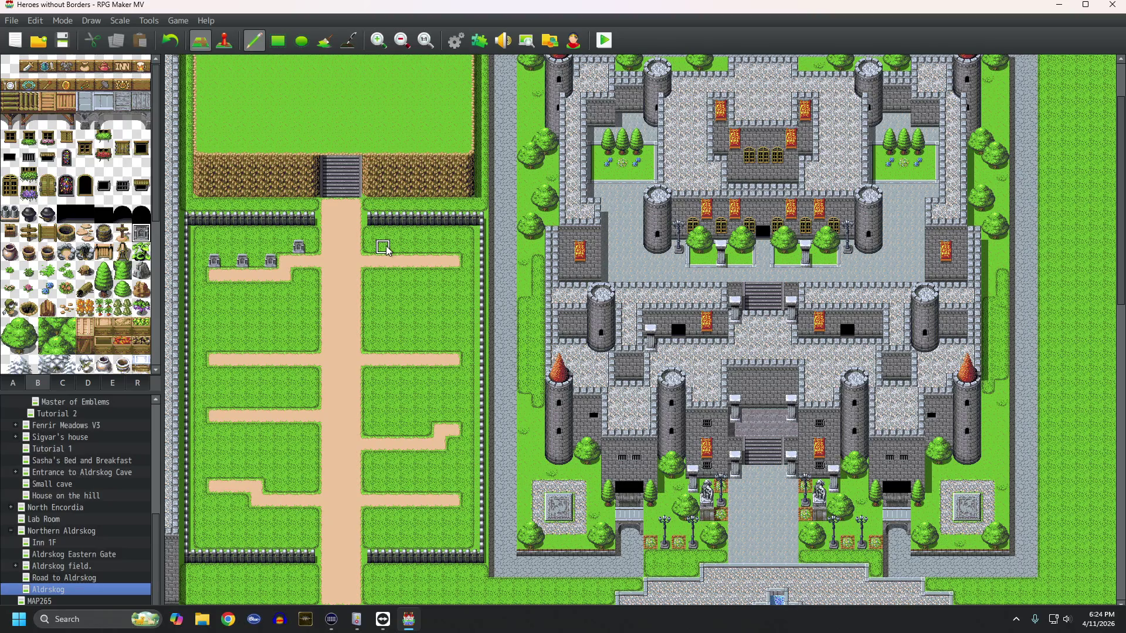
pyautogui.click(383, 247)
pyautogui.click(412, 248)
pyautogui.click(440, 248)
pyautogui.rightClick(458, 260)
pyautogui.click(467, 261)
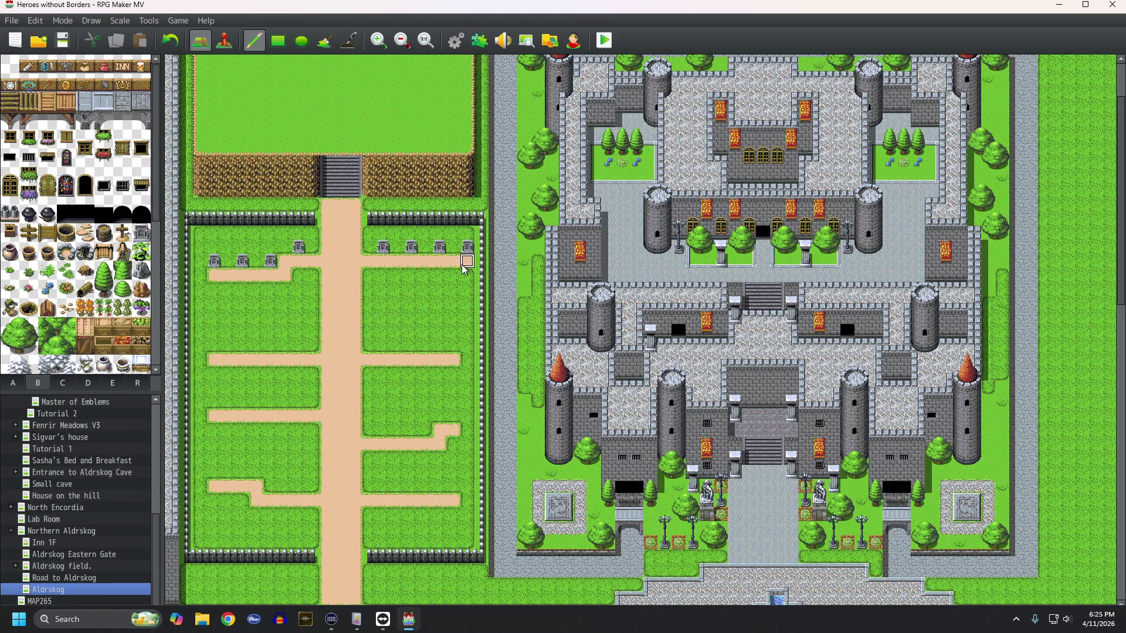
# Step: Paint a six-gravestone row in the right field and fill the gaps in the top rows
pyautogui.moveTo(383, 346); pyautogui.dragTo(451, 346)
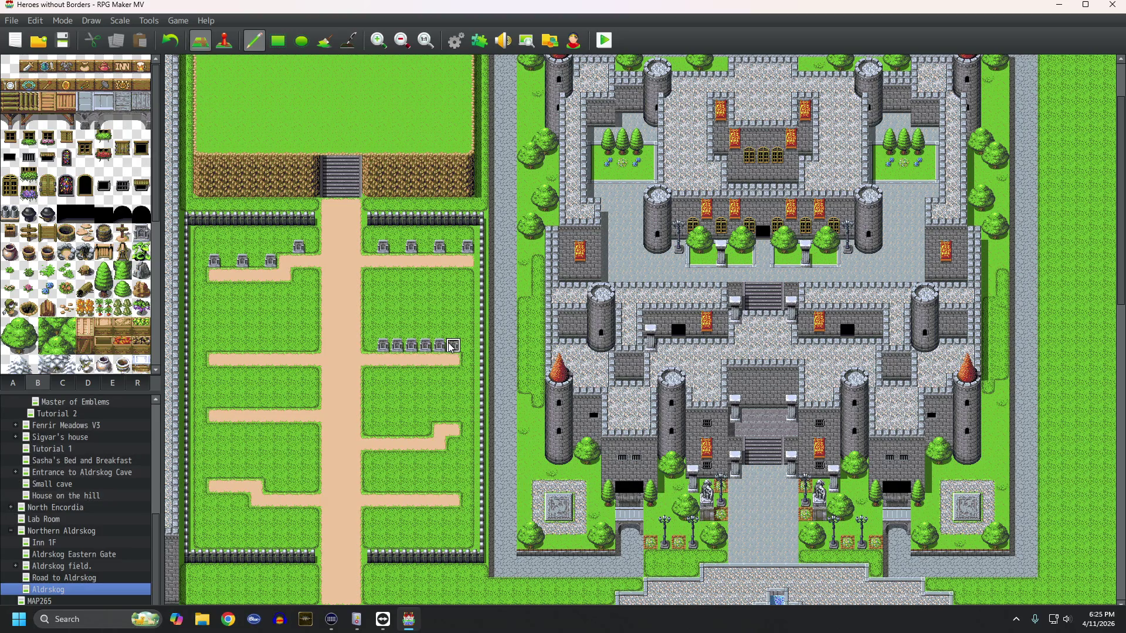
pyautogui.moveTo(420, 249); pyautogui.dragTo(457, 247)
pyautogui.moveTo(270, 247)
pyautogui.mouseDown()
pyautogui.moveTo(286, 247)
pyautogui.moveTo(273, 247)
pyautogui.mouseUp()
pyautogui.hotkey('ctrl', 'z')
pyautogui.moveTo(313, 248); pyautogui.dragTo(257, 261)
pyautogui.click(227, 265)
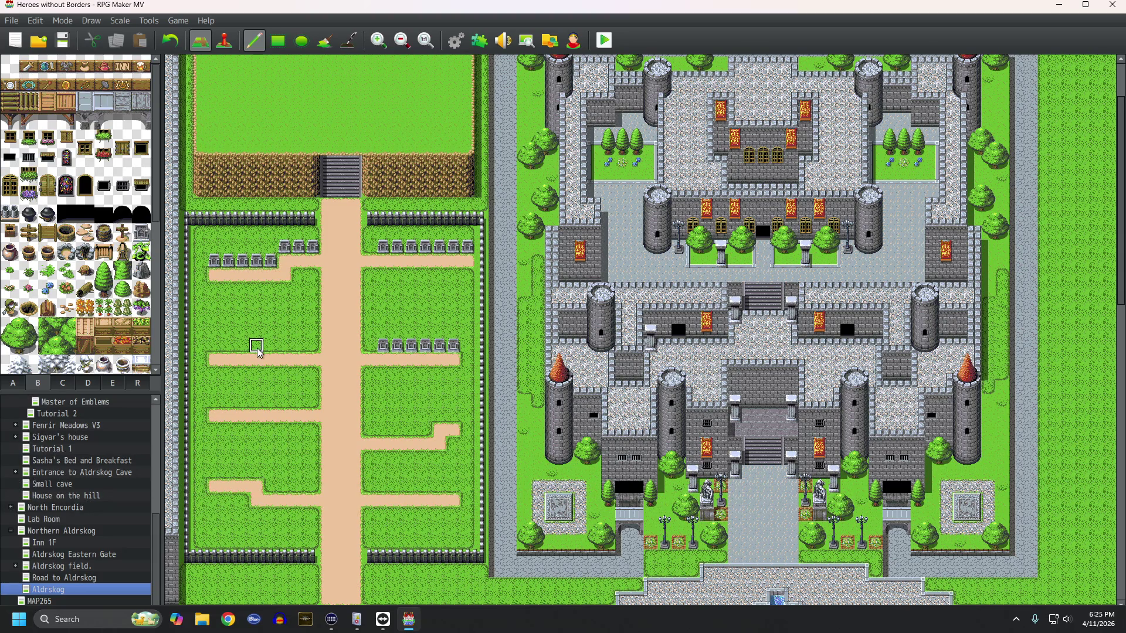
# Step: Paint gravestone rows along the remaining left-field branches and the lower right-field branches
pyautogui.moveTo(275, 346); pyautogui.dragTo(214, 346)
pyautogui.moveTo(217, 405); pyautogui.dragTo(314, 404)
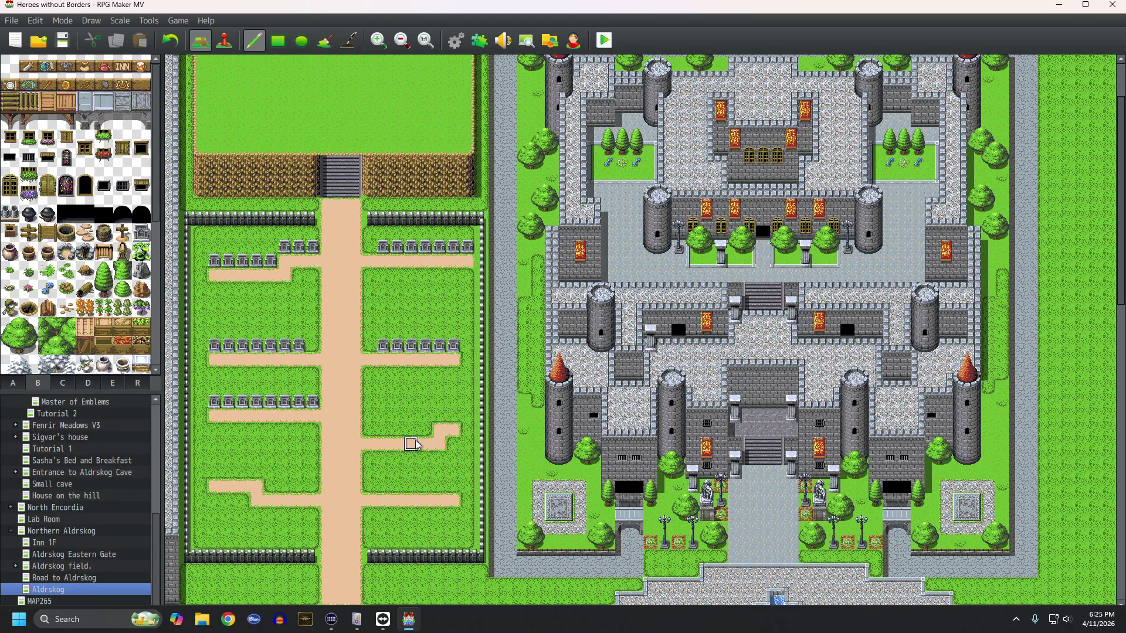
pyautogui.moveTo(377, 432)
pyautogui.mouseDown()
pyautogui.moveTo(431, 433)
pyautogui.moveTo(453, 418)
pyautogui.mouseUp()
pyautogui.moveTo(440, 487)
pyautogui.mouseDown()
pyautogui.moveTo(454, 488)
pyautogui.moveTo(279, 493)
pyautogui.moveTo(218, 476)
pyautogui.mouseUp()
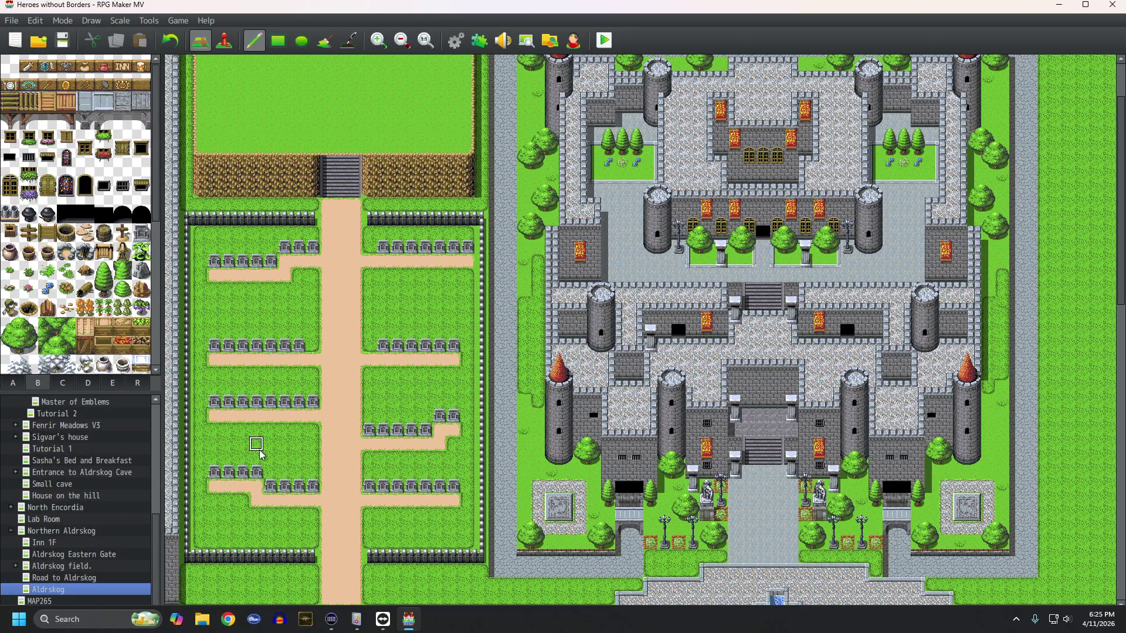
pyautogui.scroll(-3, 268, 445)
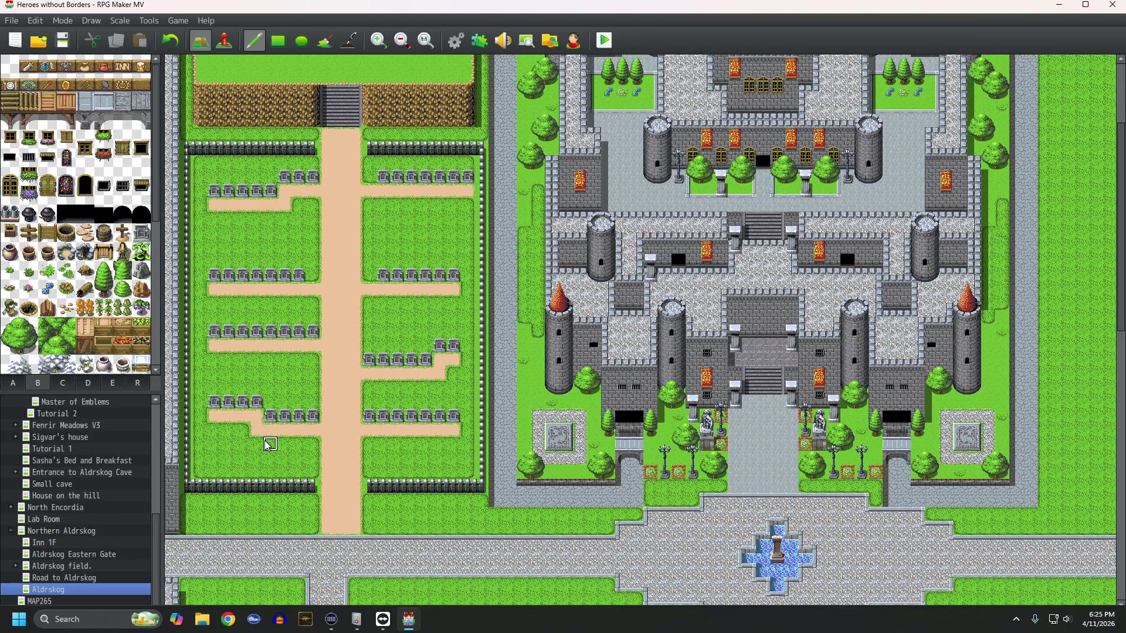
# Step: Paint a small water pool in the left graveyard field and stand two statues and a tall statue in it
pyautogui.click(11, 384)
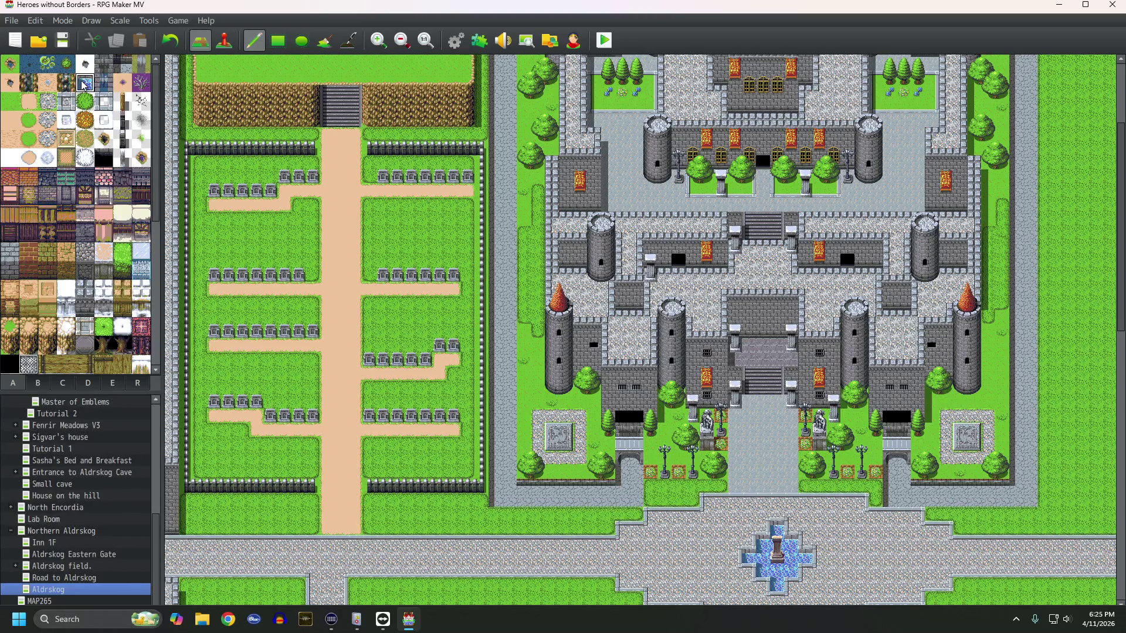
pyautogui.moveTo(271, 360)
pyautogui.mouseDown()
pyautogui.moveTo(299, 380)
pyautogui.moveTo(305, 368)
pyautogui.moveTo(314, 376)
pyautogui.moveTo(271, 387)
pyautogui.moveTo(312, 392)
pyautogui.mouseUp()
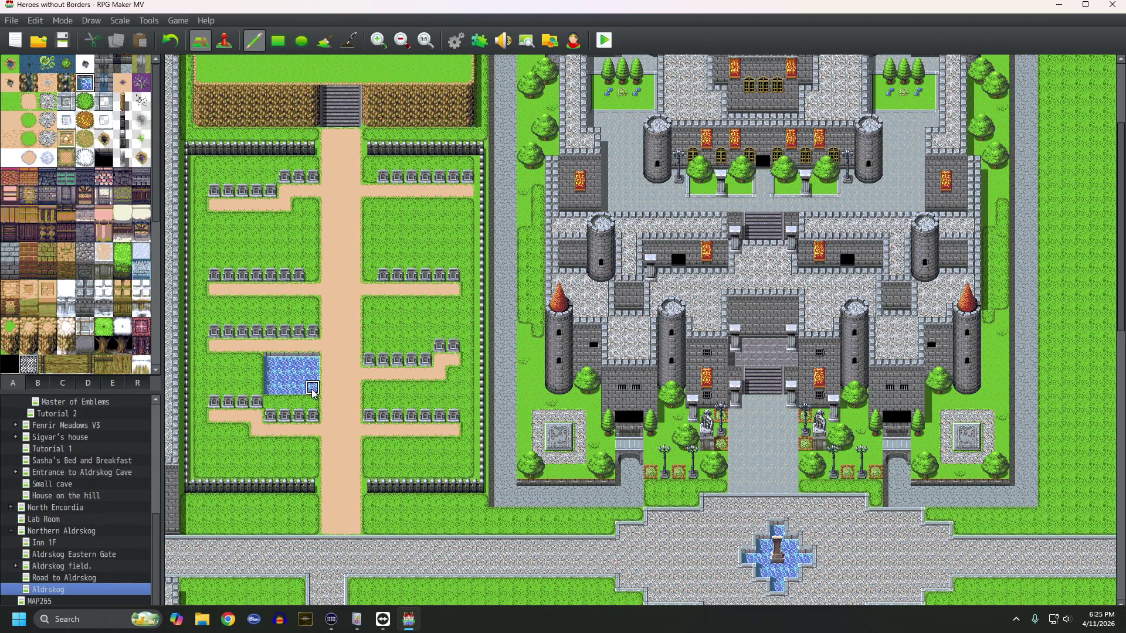
pyautogui.click(39, 385)
pyautogui.click(67, 389)
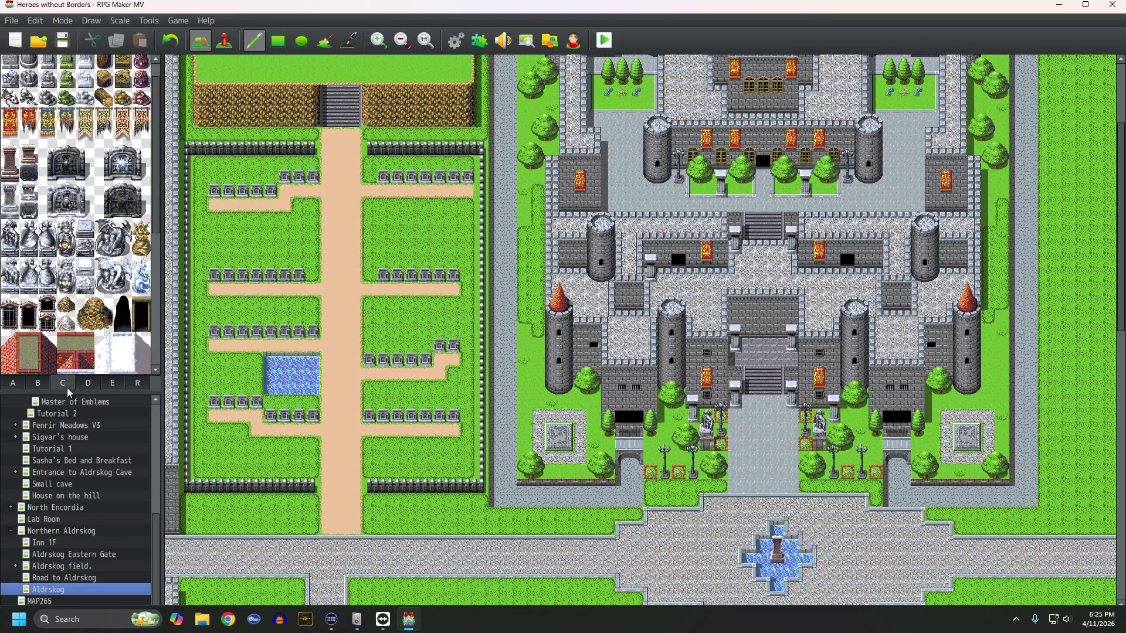
pyautogui.click(85, 229)
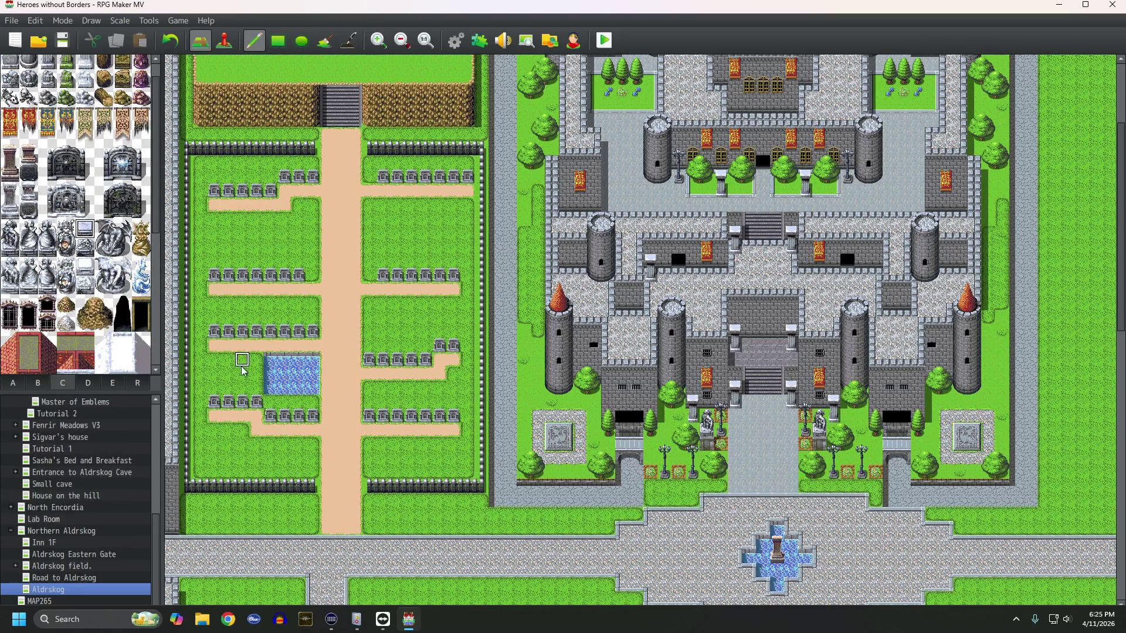
pyautogui.click(298, 374)
pyautogui.click(284, 374)
pyautogui.moveTo(29, 230)
pyautogui.mouseDown()
pyautogui.moveTo(29, 246)
pyautogui.moveTo(47, 246)
pyautogui.mouseUp()
pyautogui.click(285, 360)
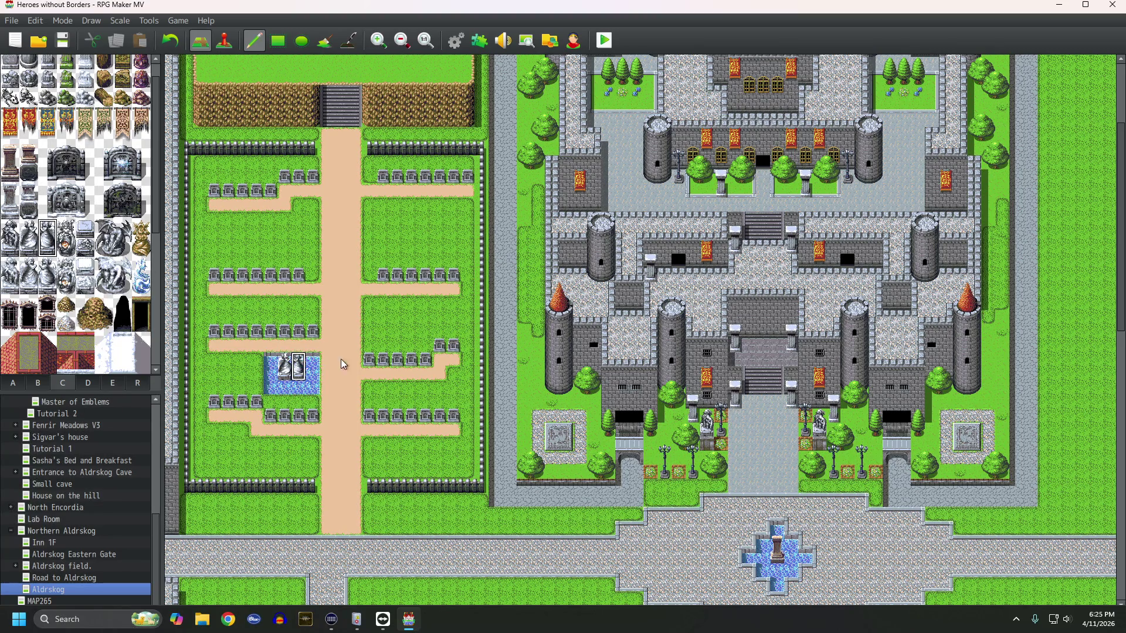
pyautogui.scroll(1, 332, 372)
# Step: Paint new dirt branches into the left and right fields, lining the right branch with gravestones
pyautogui.scroll(2, 332, 371)
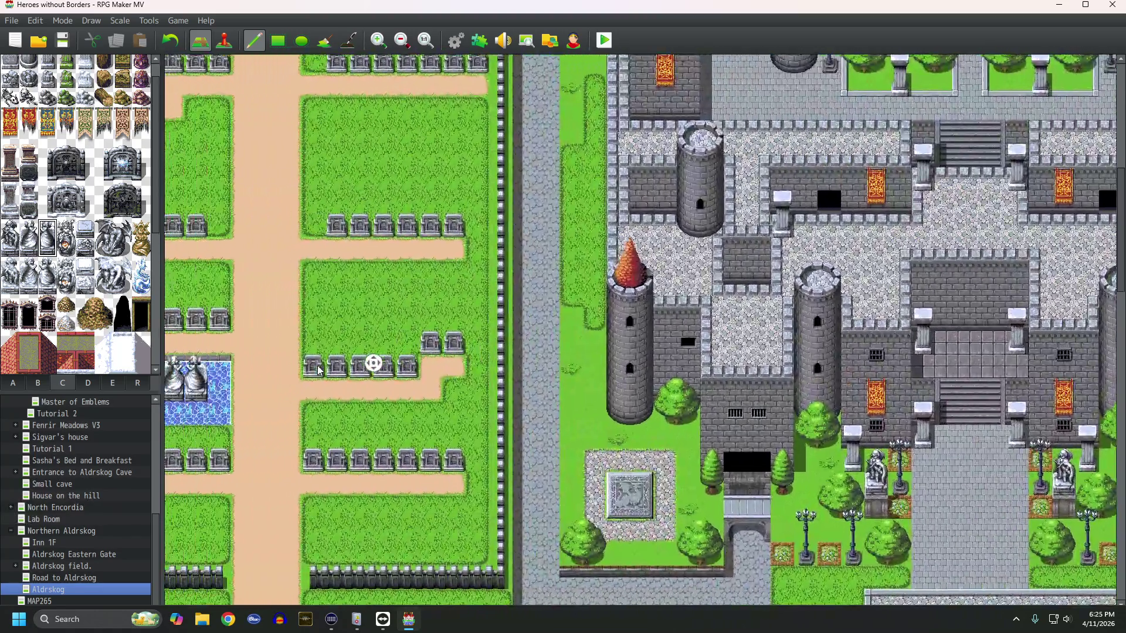
pyautogui.scroll(3, 442, 405)
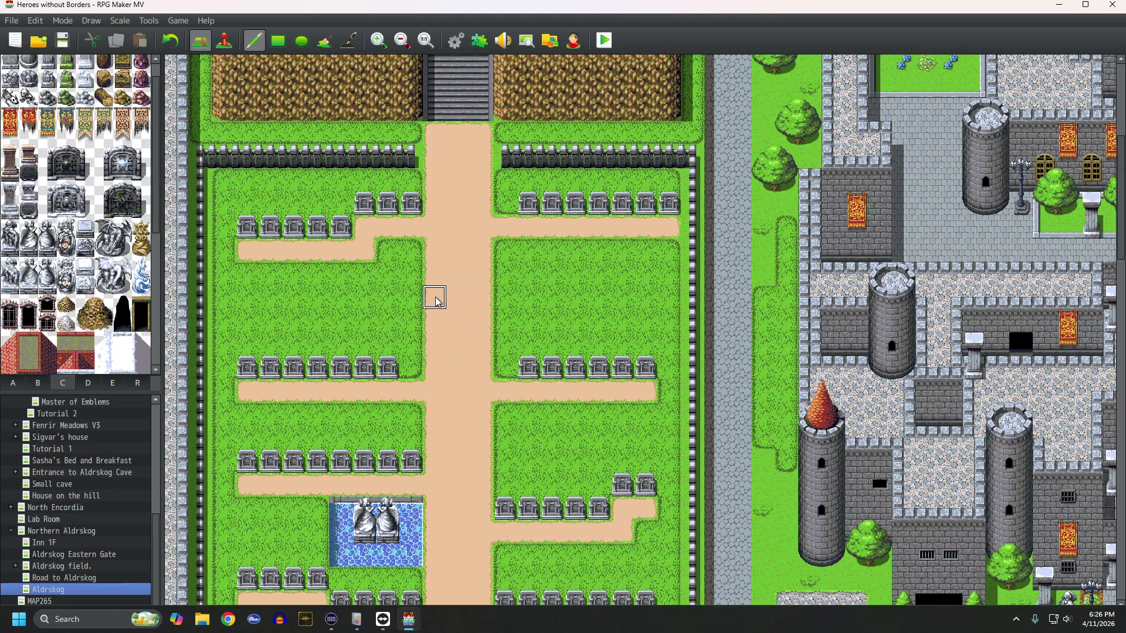
pyautogui.moveTo(412, 321); pyautogui.dragTo(253, 321)
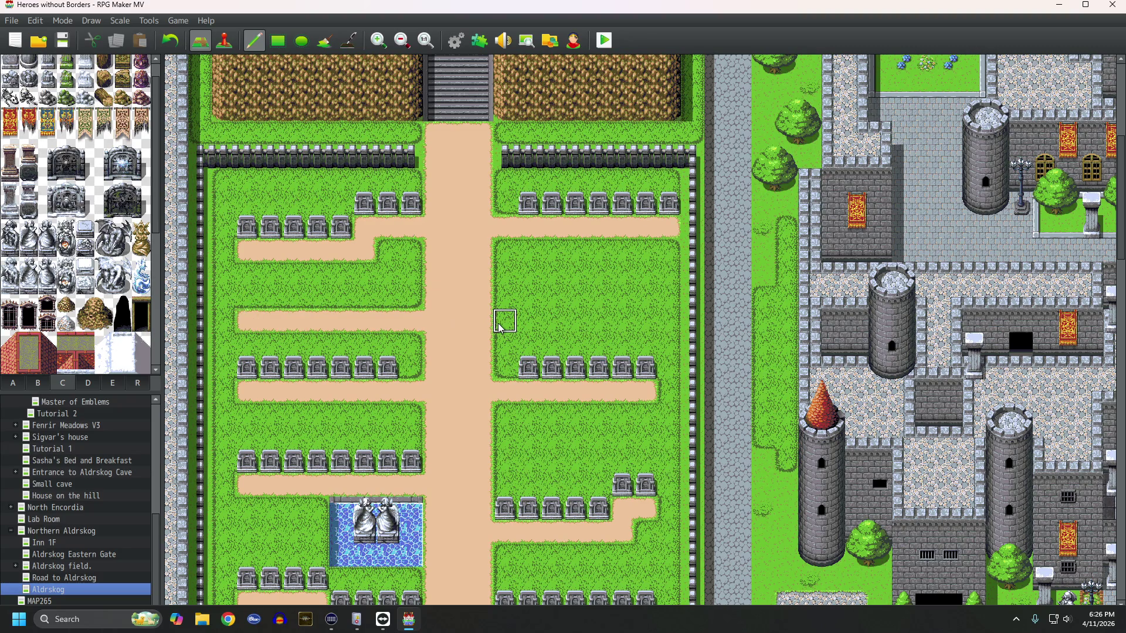
pyautogui.moveTo(502, 301); pyautogui.dragTo(647, 303)
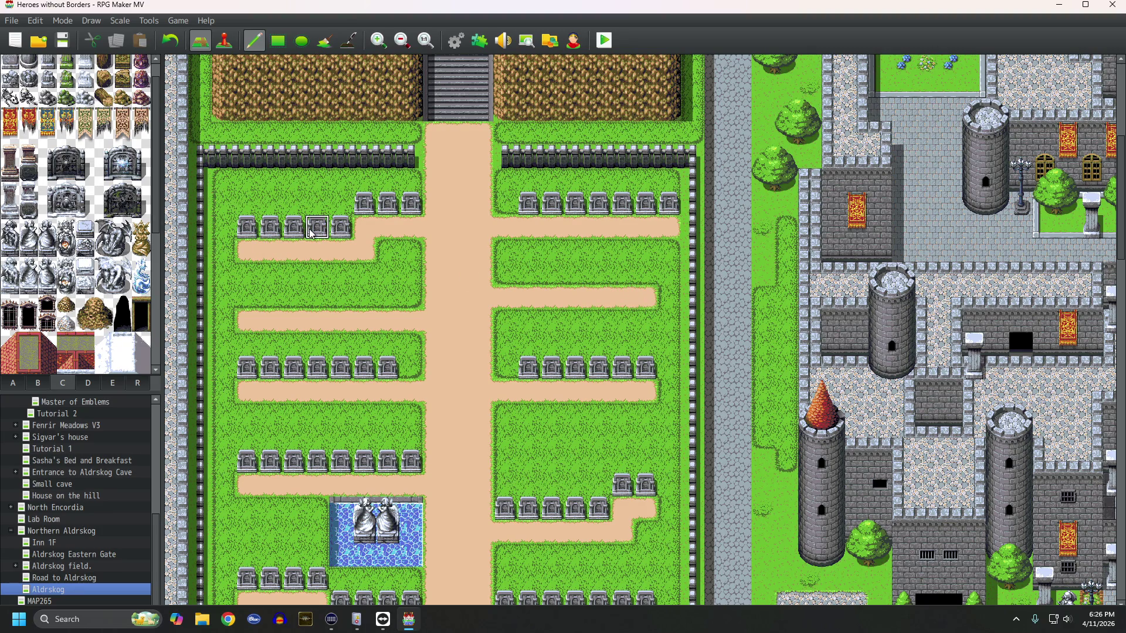
pyautogui.moveTo(511, 281); pyautogui.dragTo(645, 276)
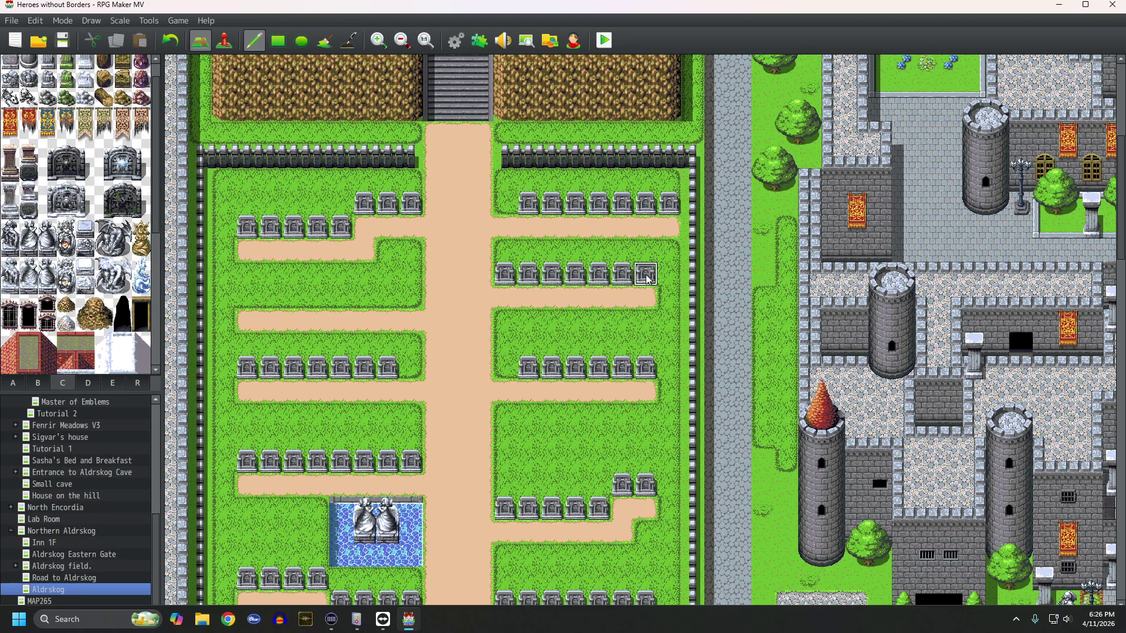
pyautogui.scroll(-2, 492, 338)
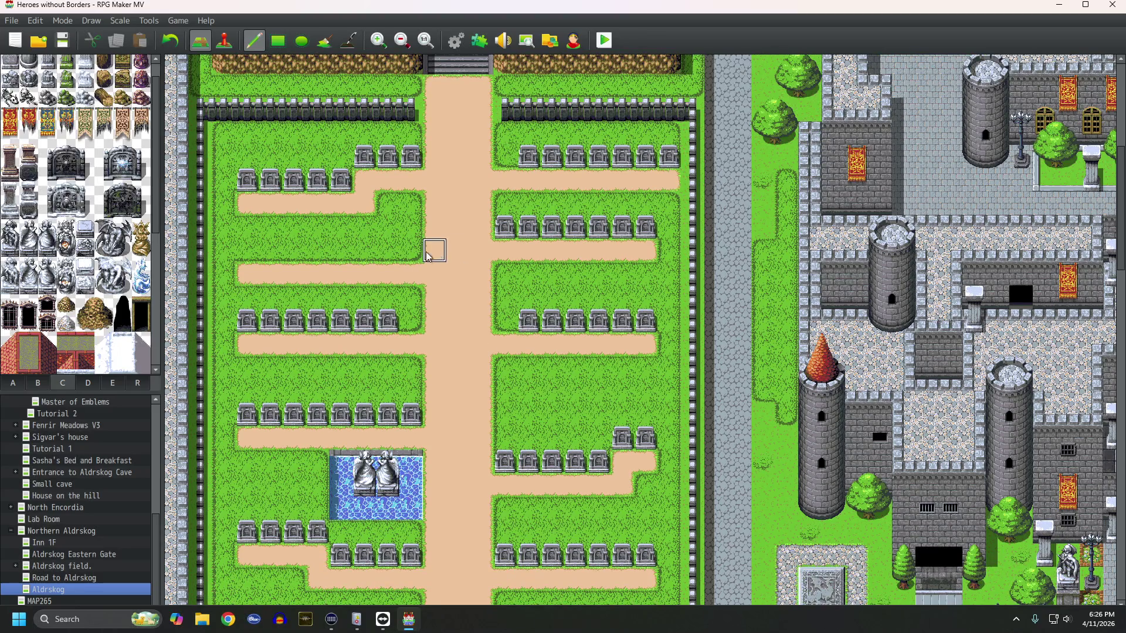
# Step: Fill another western row with tombstones and add an eastern dirt path with four tombstones
pyautogui.moveTo(411, 253); pyautogui.dragTo(246, 258)
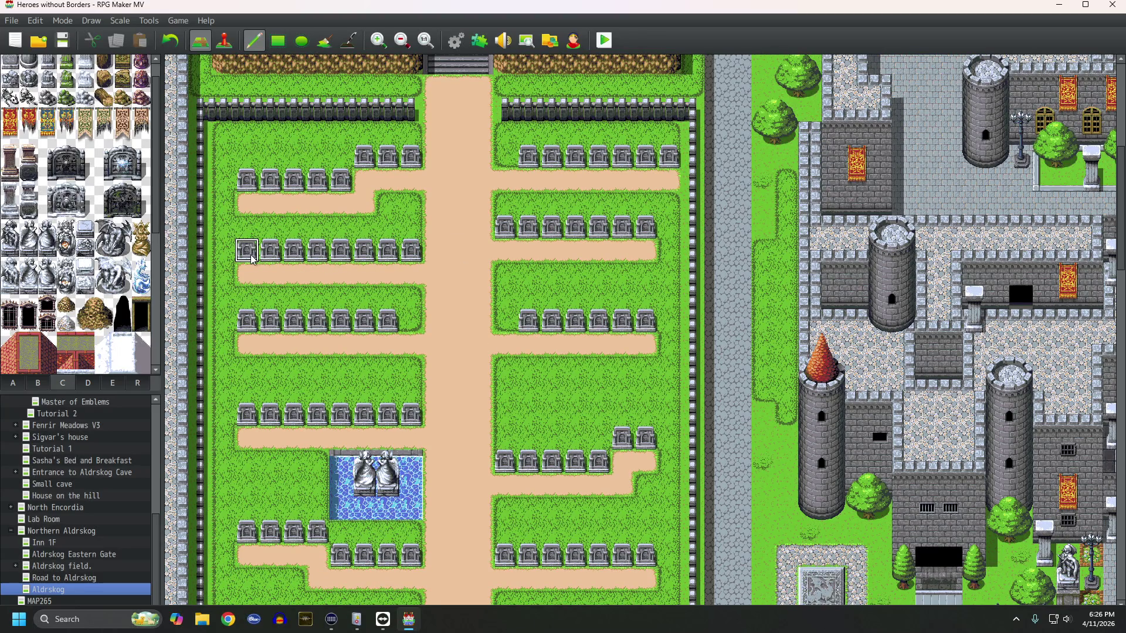
pyautogui.scroll(-2, 422, 375)
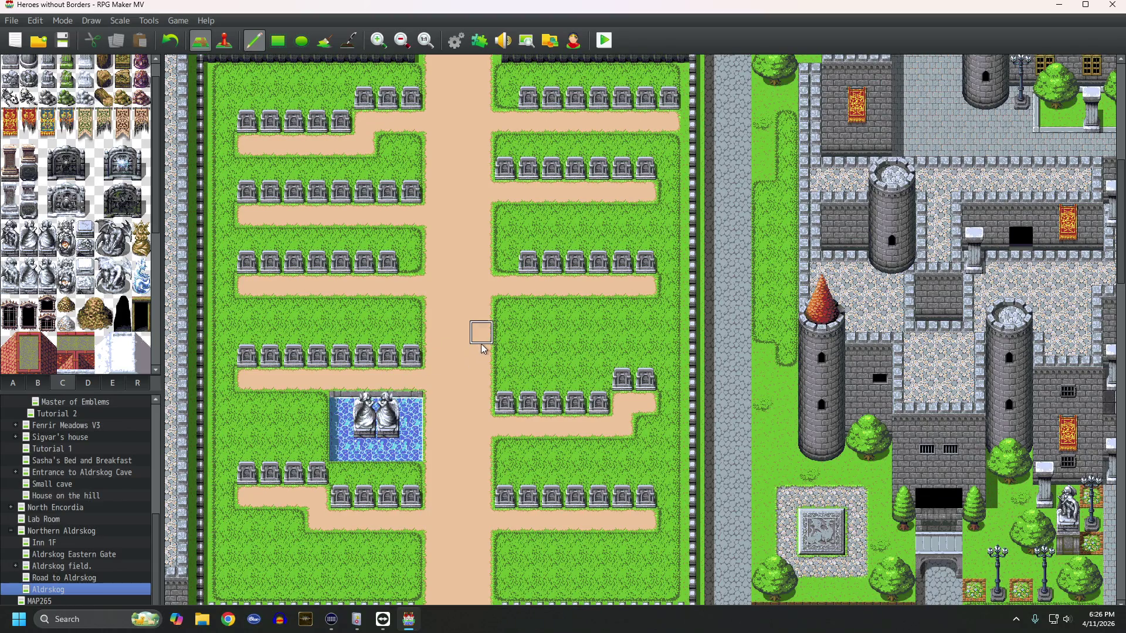
pyautogui.moveTo(500, 343); pyautogui.dragTo(643, 343)
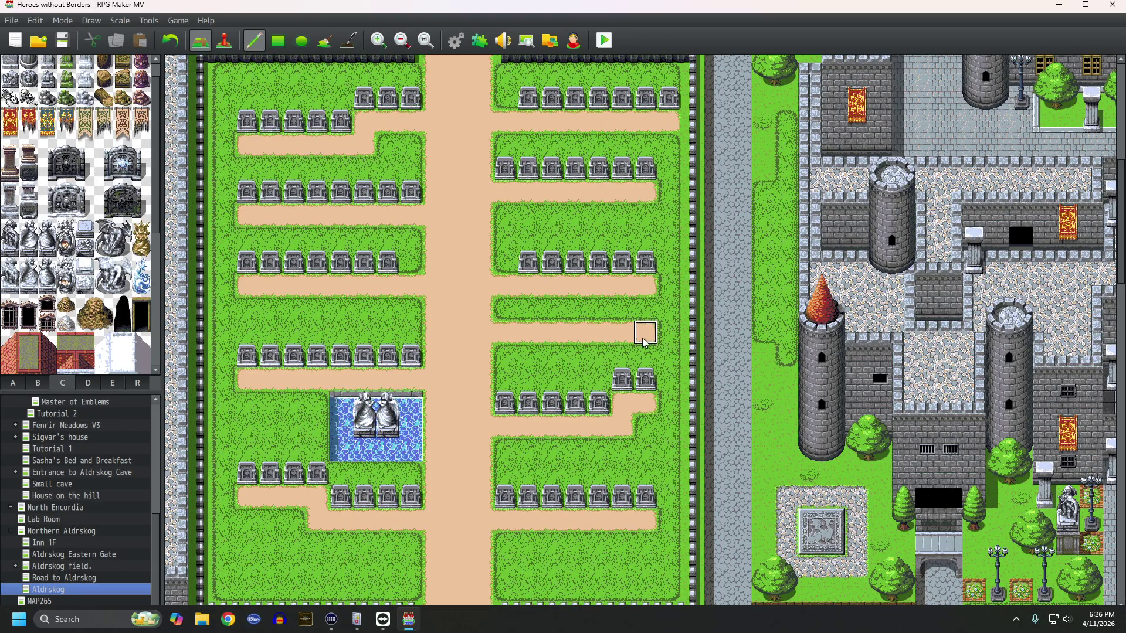
pyautogui.moveTo(504, 310); pyautogui.dragTo(645, 317)
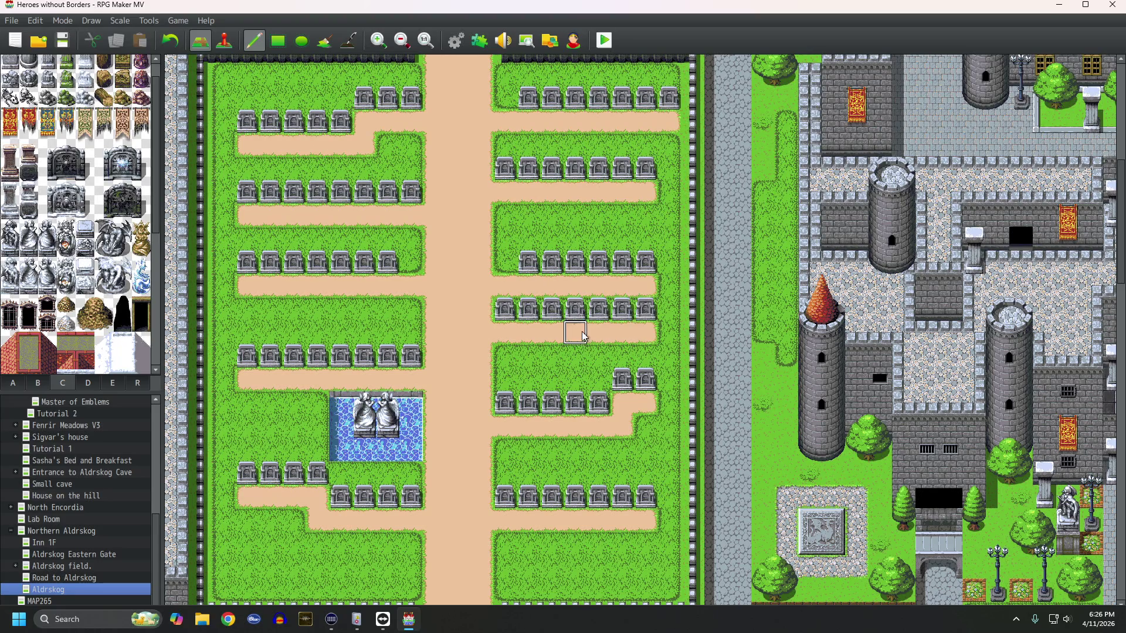
pyautogui.scroll(-2, 526, 346)
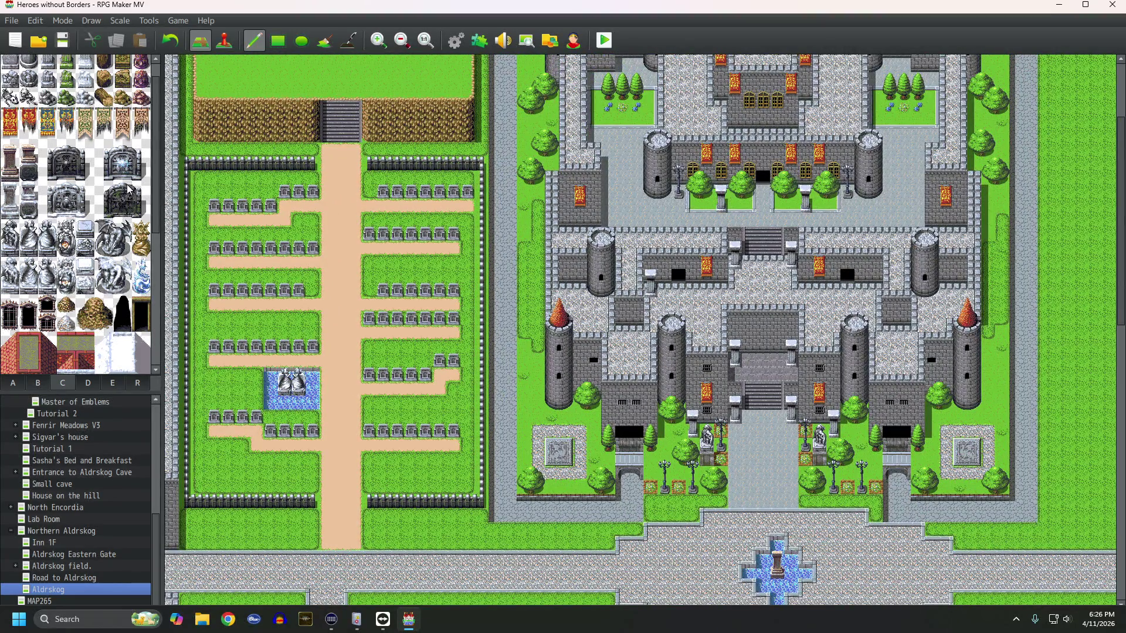
# Step: Plant large round trees by the north fence, across the western grass and in the southwest corner
pyautogui.click(38, 384)
pyautogui.click(20, 334)
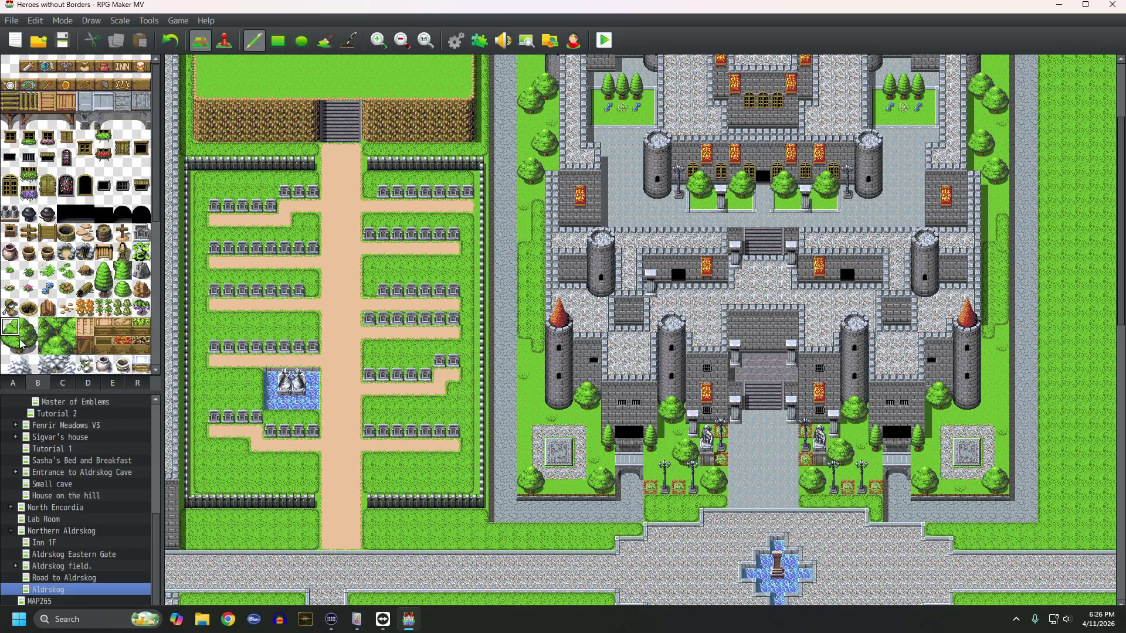
pyautogui.click(281, 167)
pyautogui.click(232, 184)
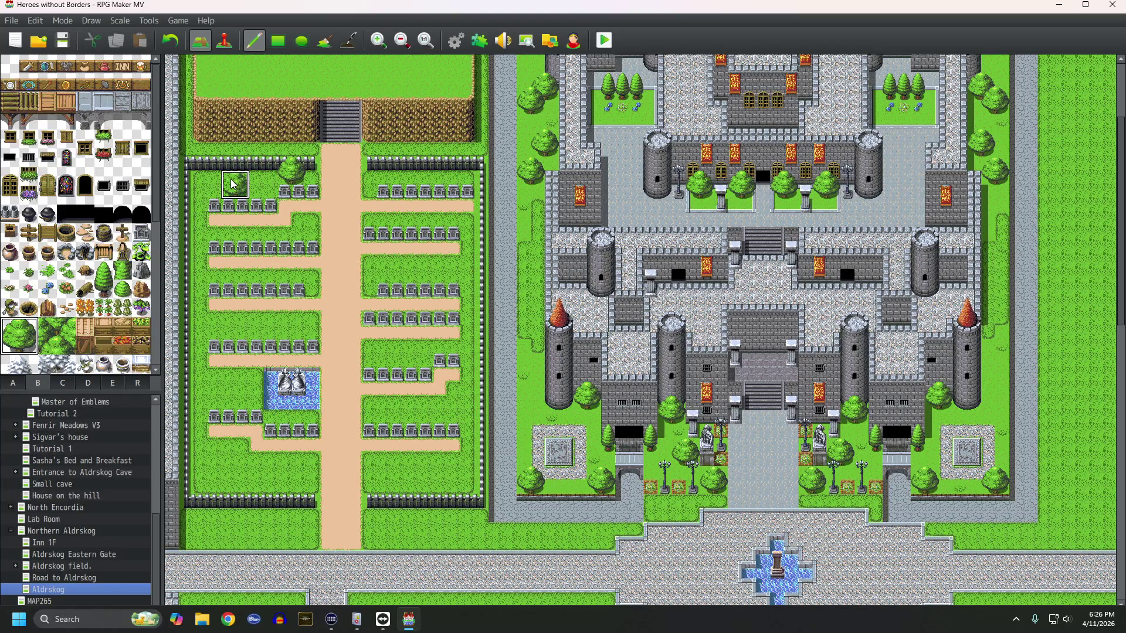
pyautogui.click(213, 229)
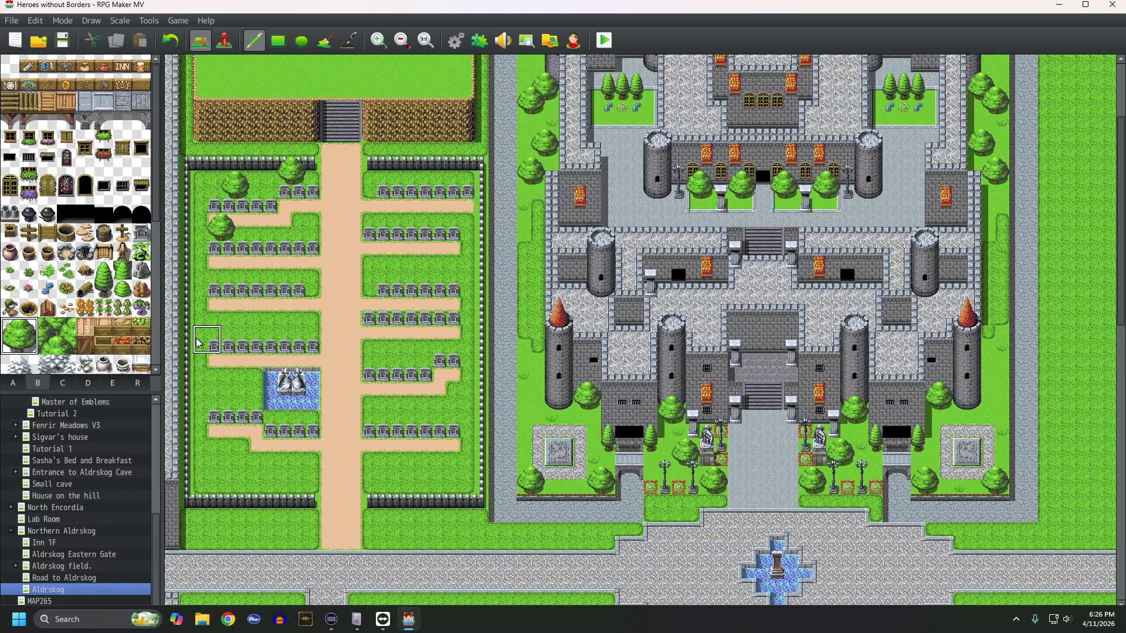
pyautogui.click(218, 323)
pyautogui.click(293, 321)
pyautogui.click(235, 394)
pyautogui.click(202, 467)
pyautogui.click(235, 465)
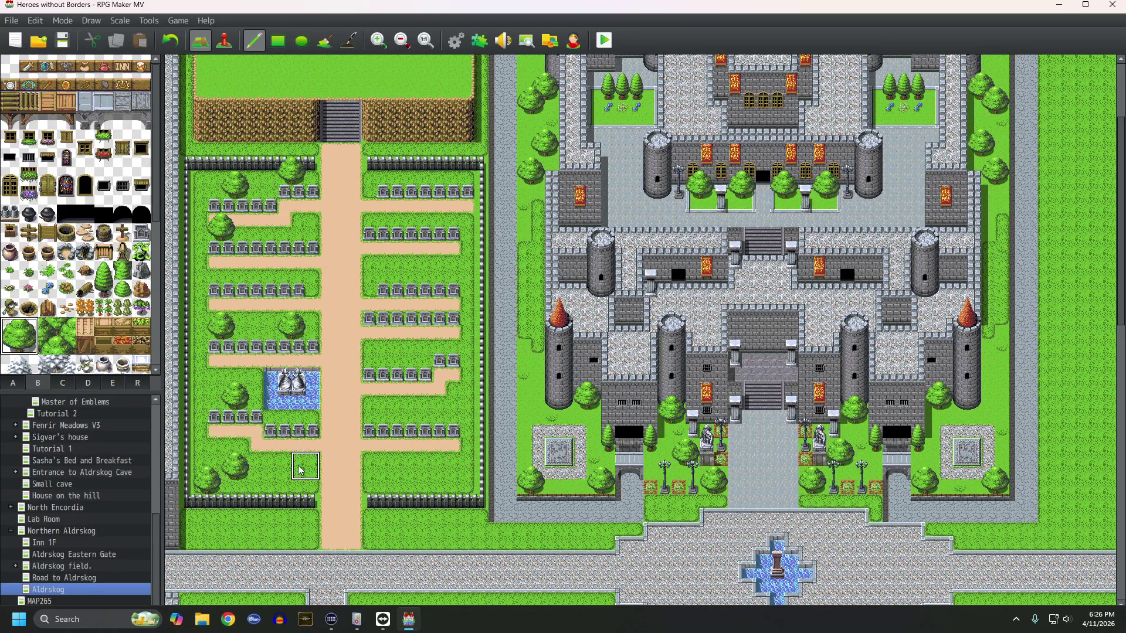
pyautogui.click(292, 472)
# Step: Plant more round trees along the southern strip and up through the eastern grass
pyautogui.click(374, 478)
pyautogui.click(405, 467)
pyautogui.click(446, 467)
pyautogui.click(444, 390)
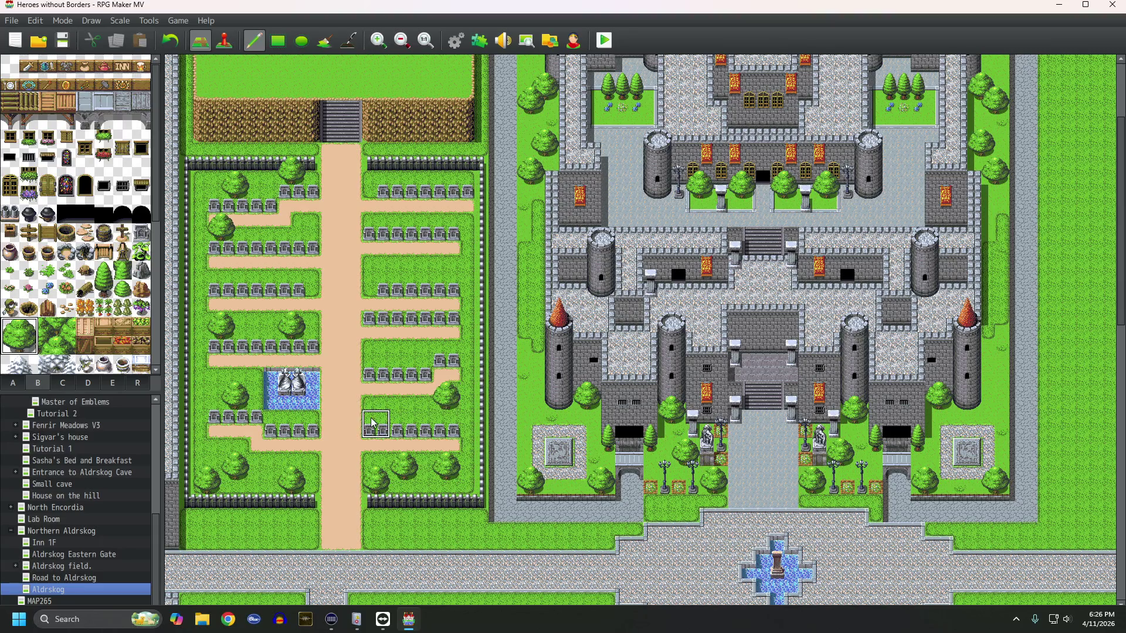
pyautogui.click(390, 394)
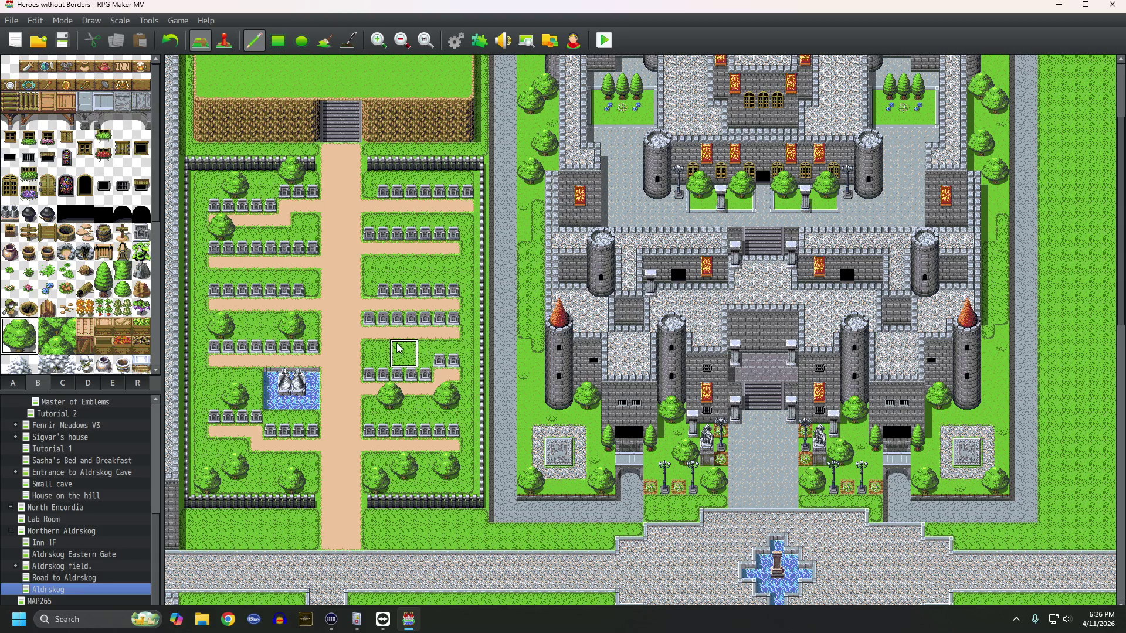
pyautogui.click(419, 353)
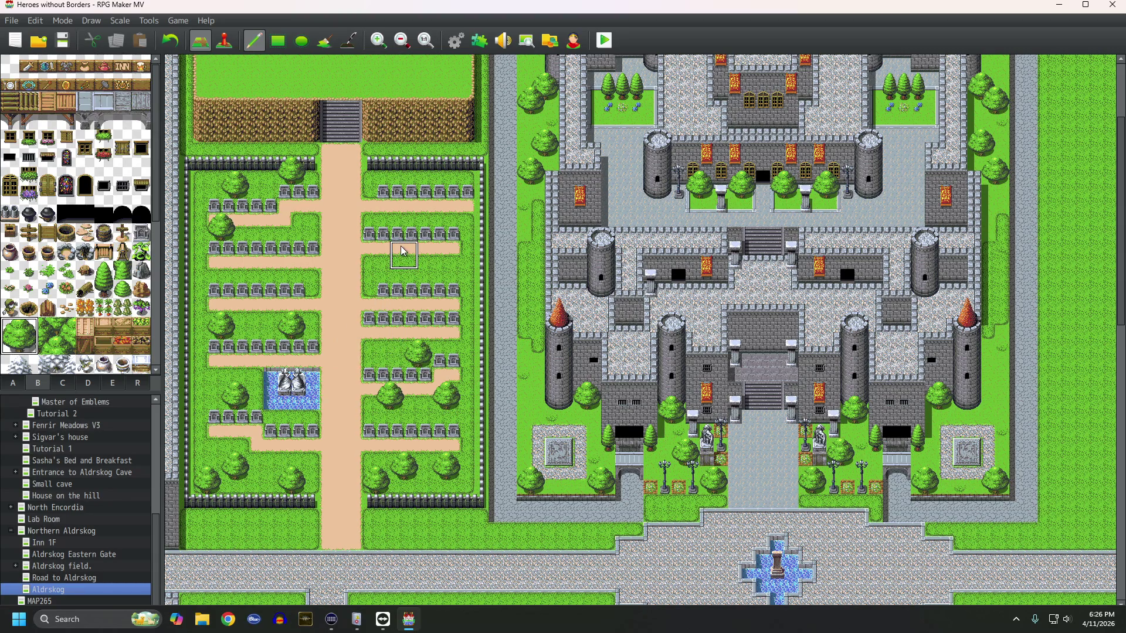
pyautogui.click(418, 268)
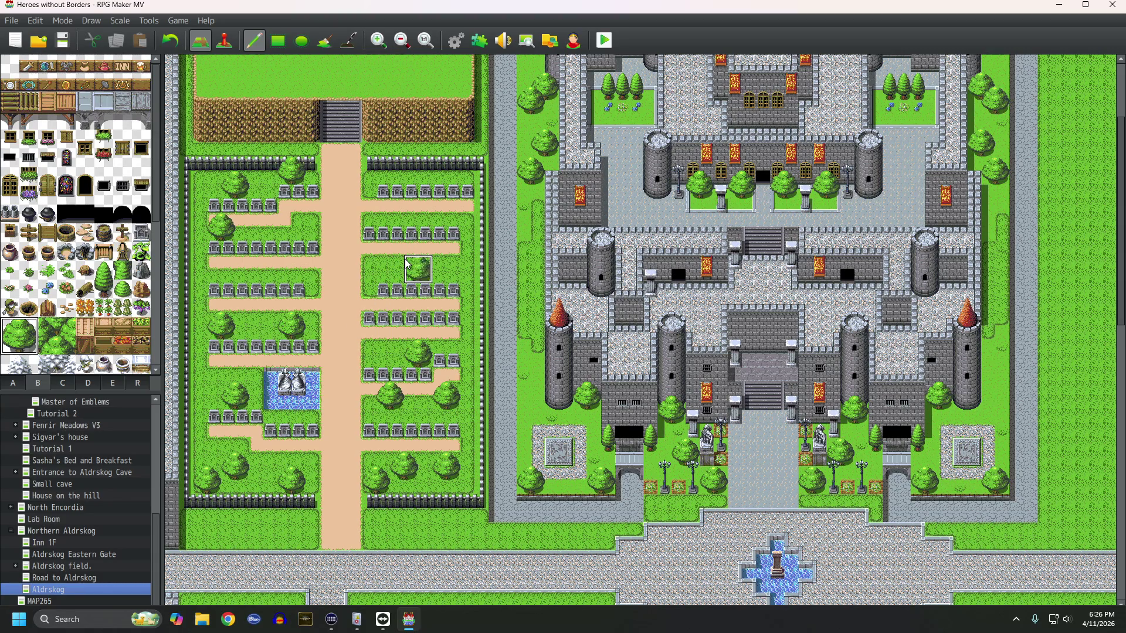
pyautogui.click(432, 212)
pyautogui.click(390, 213)
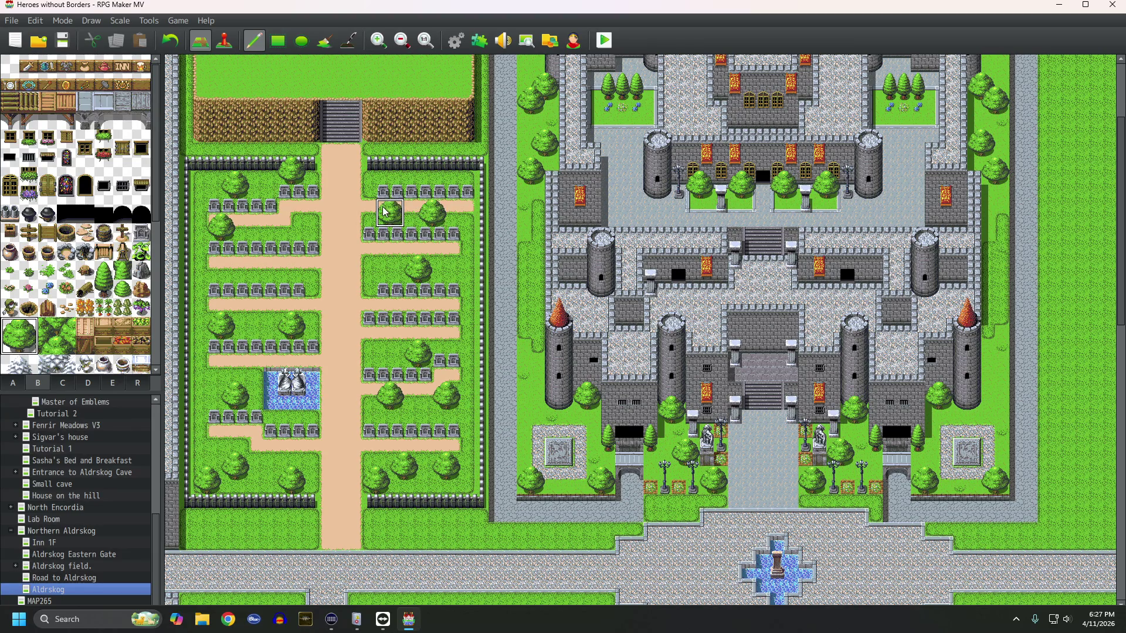
pyautogui.click(102, 284)
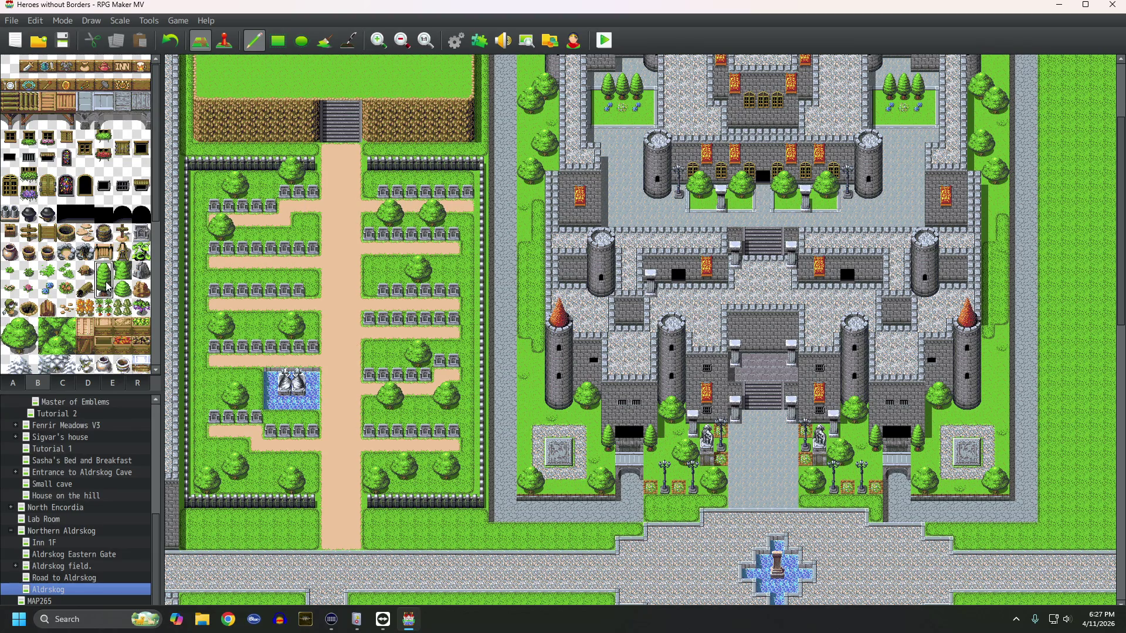
# Step: Plant tall pines across the eastern grass, between tombstone rows and in the southern grass
pyautogui.click(439, 269)
pyautogui.click(453, 258)
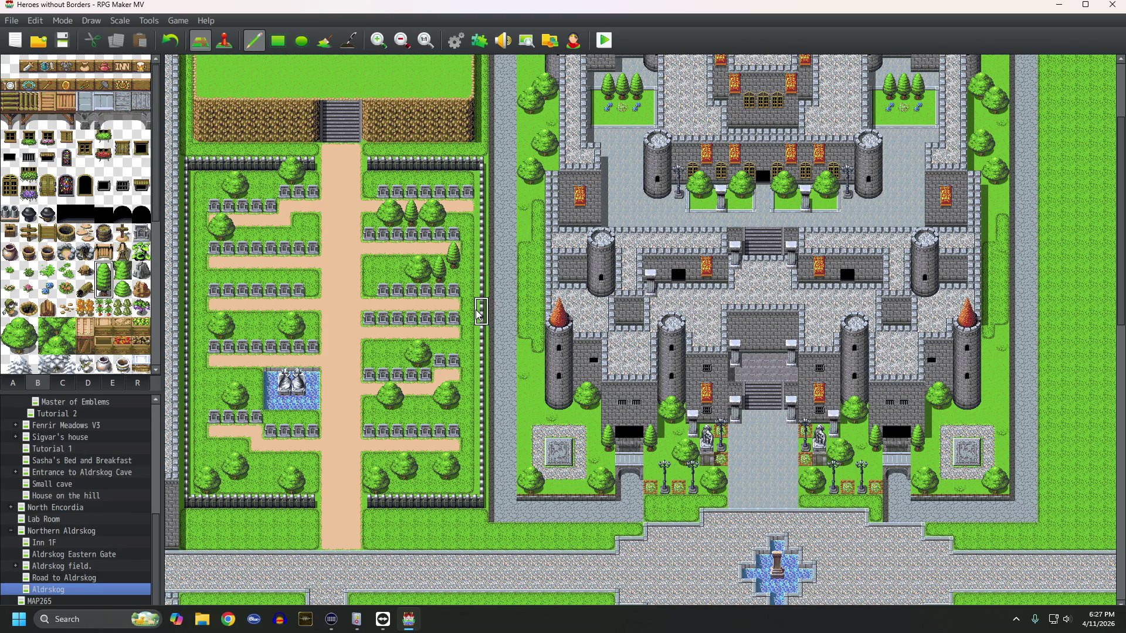
pyautogui.click(454, 339)
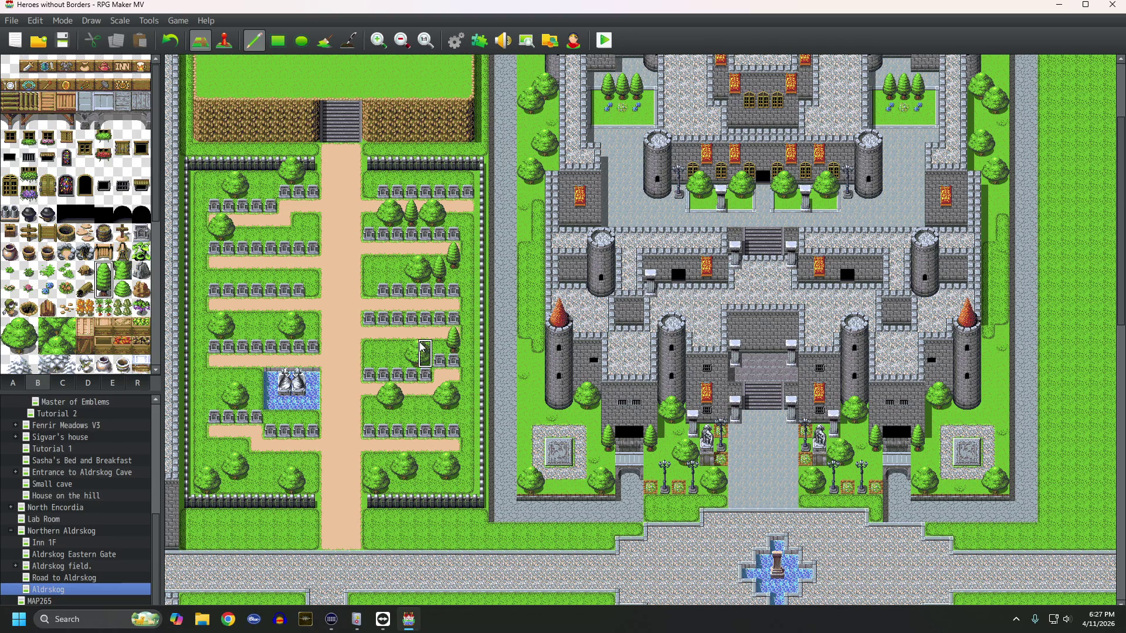
pyautogui.click(439, 339)
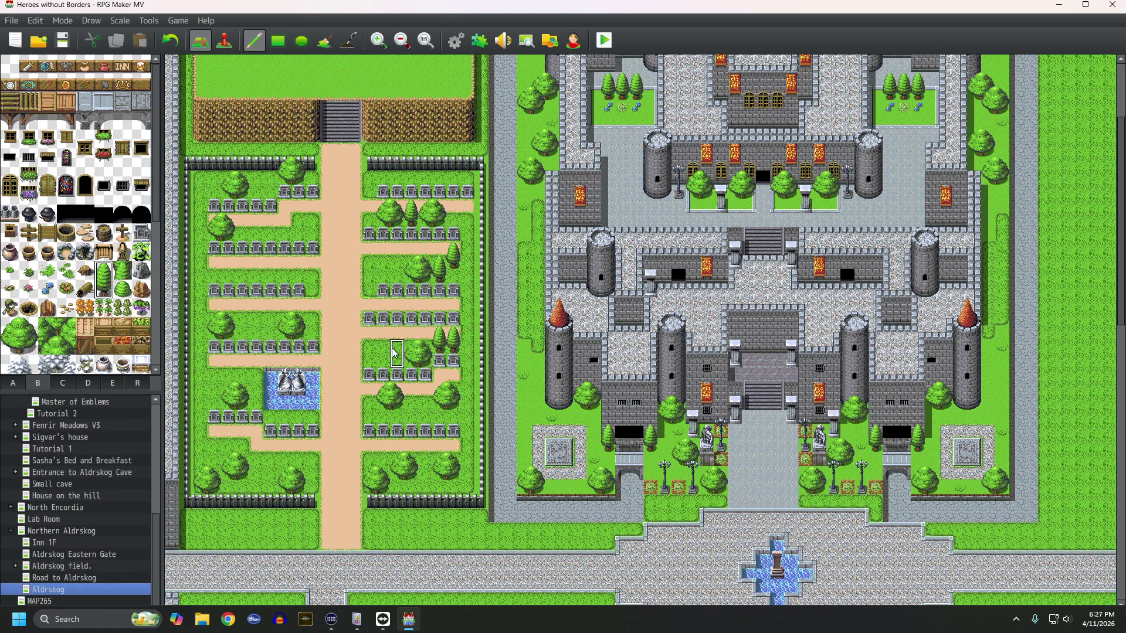
pyautogui.click(412, 396)
pyautogui.click(370, 411)
pyautogui.click(304, 453)
pyautogui.click(214, 436)
pyautogui.click(425, 451)
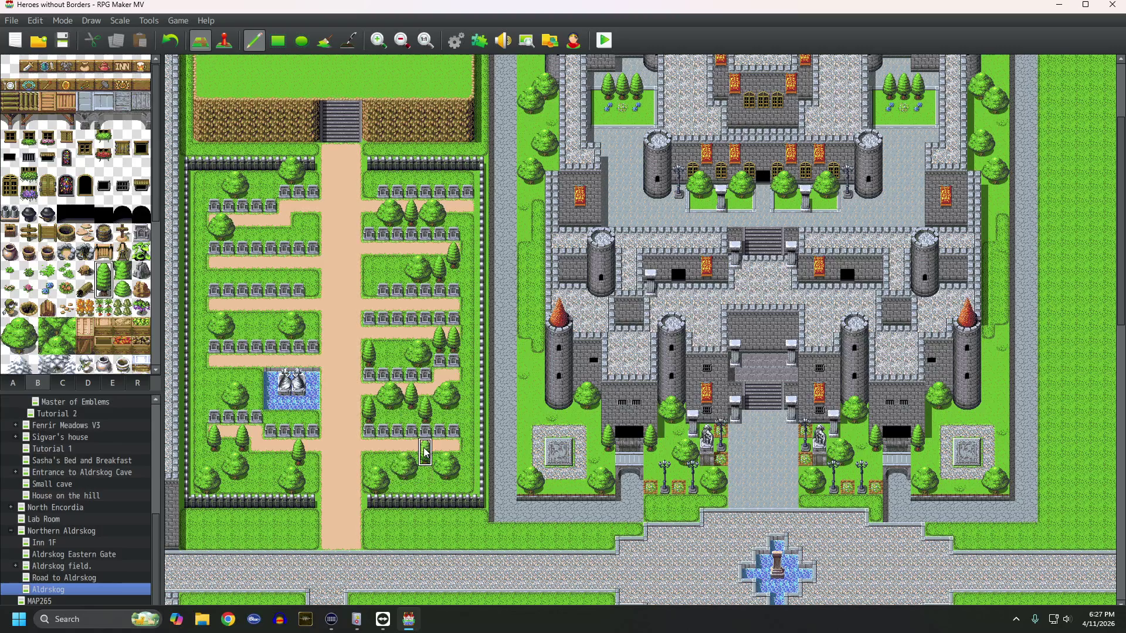
pyautogui.click(387, 453)
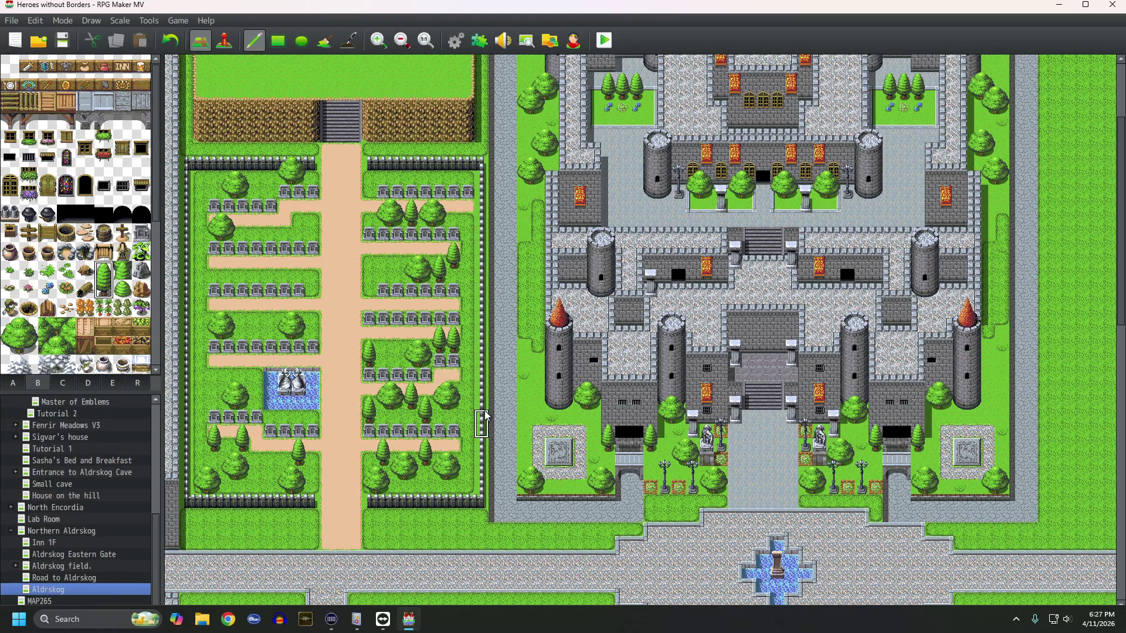
# Step: Line the east and west fences with pines and place a first blue flower on the grass
pyautogui.click(467, 437)
pyautogui.click(467, 366)
pyautogui.click(467, 325)
pyautogui.click(468, 240)
pyautogui.click(200, 255)
pyautogui.click(200, 212)
pyautogui.click(200, 212)
pyautogui.click(200, 297)
pyautogui.click(199, 354)
pyautogui.click(200, 424)
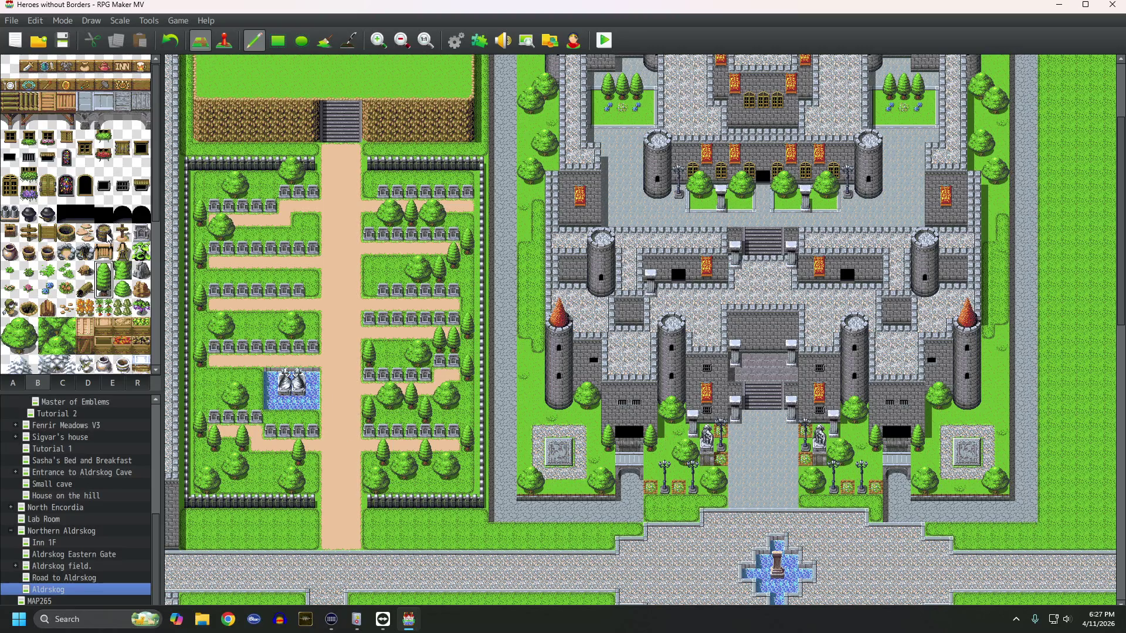
pyautogui.click(48, 289)
pyautogui.click(256, 177)
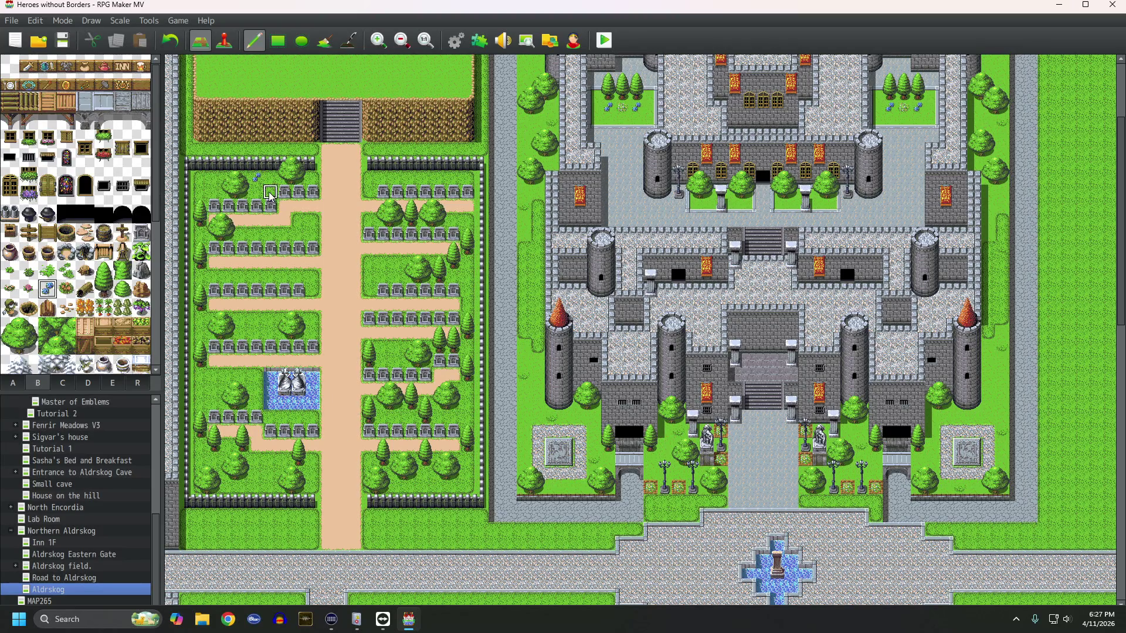
# Step: Scatter blue flowers over the upper graveyard and the eastern grass
pyautogui.click(298, 233)
pyautogui.click(370, 219)
pyautogui.click(426, 177)
pyautogui.click(383, 261)
pyautogui.click(370, 290)
pyautogui.click(467, 276)
pyautogui.click(397, 361)
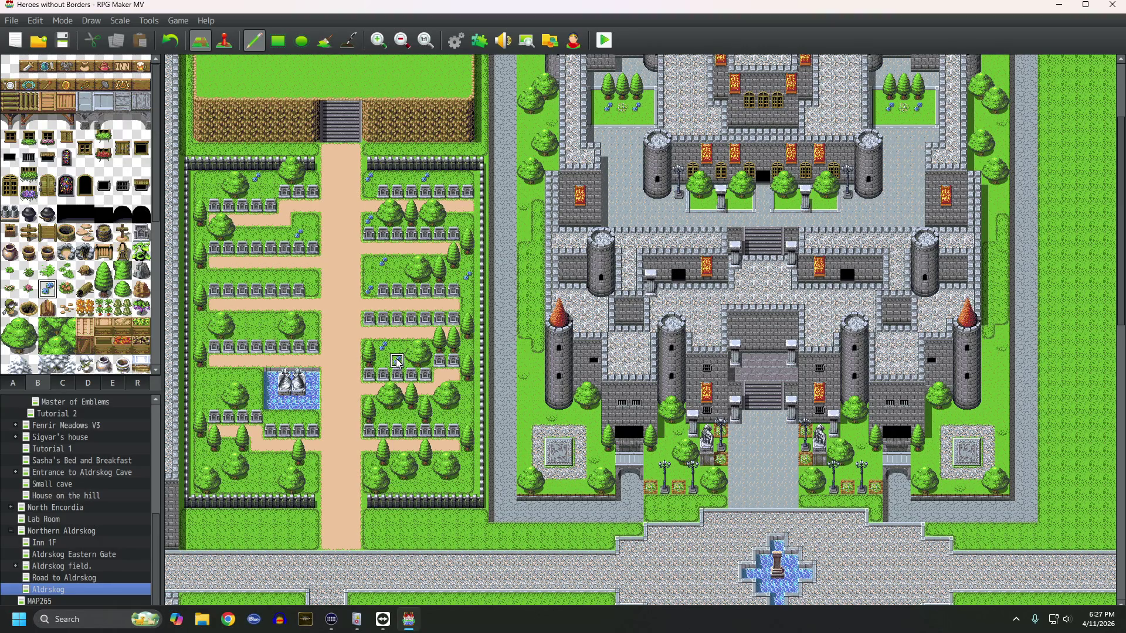
# Step: Dot more blue flowers across the southern strip and the western grass
pyautogui.click(382, 419)
pyautogui.click(313, 418)
pyautogui.click(288, 419)
pyautogui.click(214, 376)
pyautogui.click(256, 375)
pyautogui.click(284, 460)
pyautogui.click(256, 460)
pyautogui.click(312, 460)
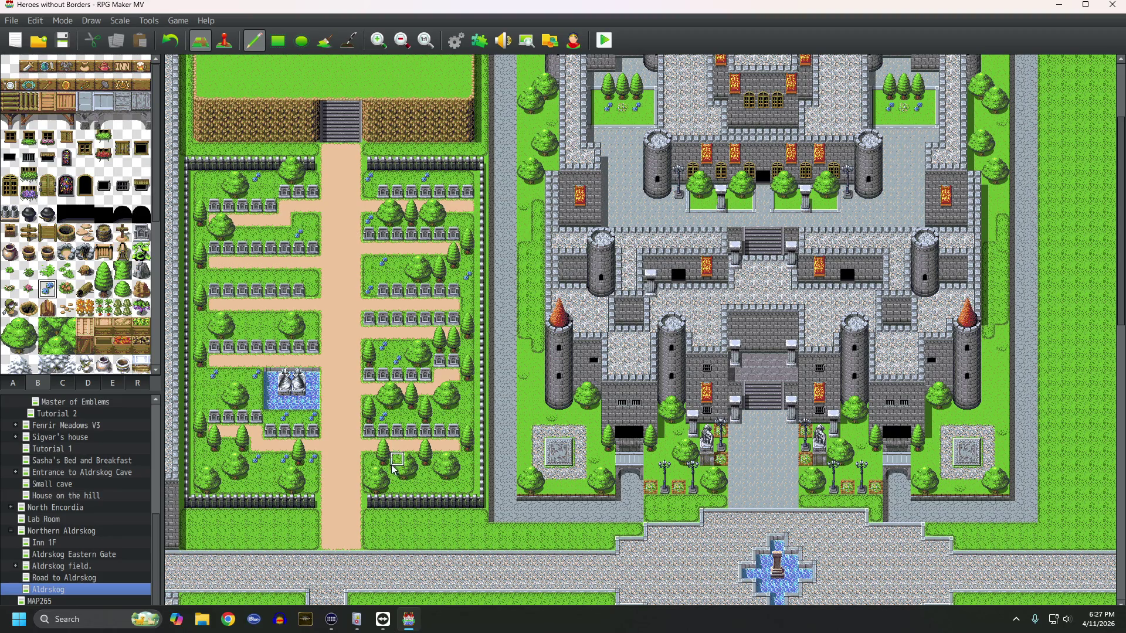
pyautogui.click(227, 446)
# Step: Scatter pink flowers across the upper, eastern and southern graveyard grass
pyautogui.click(29, 290)
pyautogui.click(257, 234)
pyautogui.click(272, 193)
pyautogui.click(397, 176)
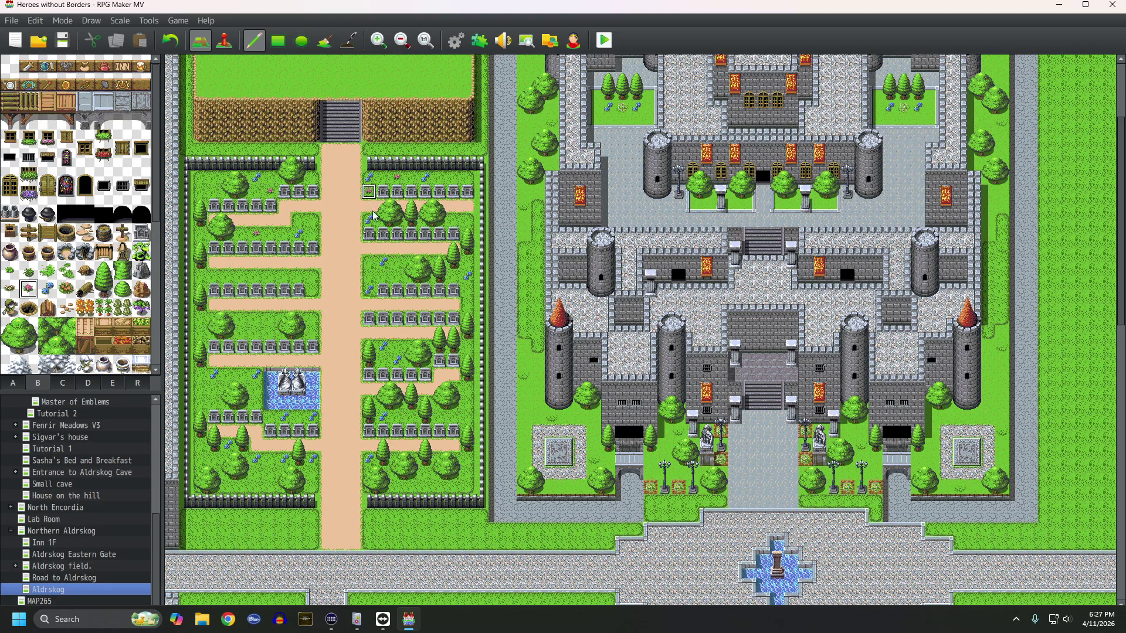
pyautogui.click(370, 261)
pyautogui.click(397, 346)
pyautogui.click(467, 388)
pyautogui.click(312, 485)
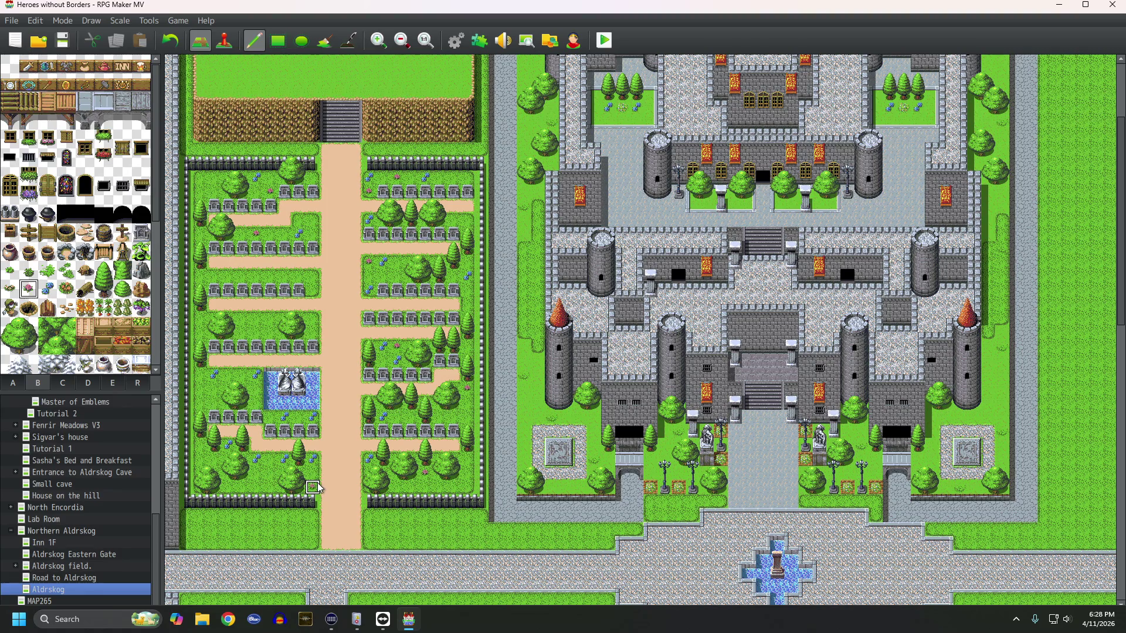
pyautogui.click(272, 476)
# Step: Place a three-tile-tall lamp post beside the fountain
pyautogui.click(63, 383)
pyautogui.scroll(-3, 59, 355)
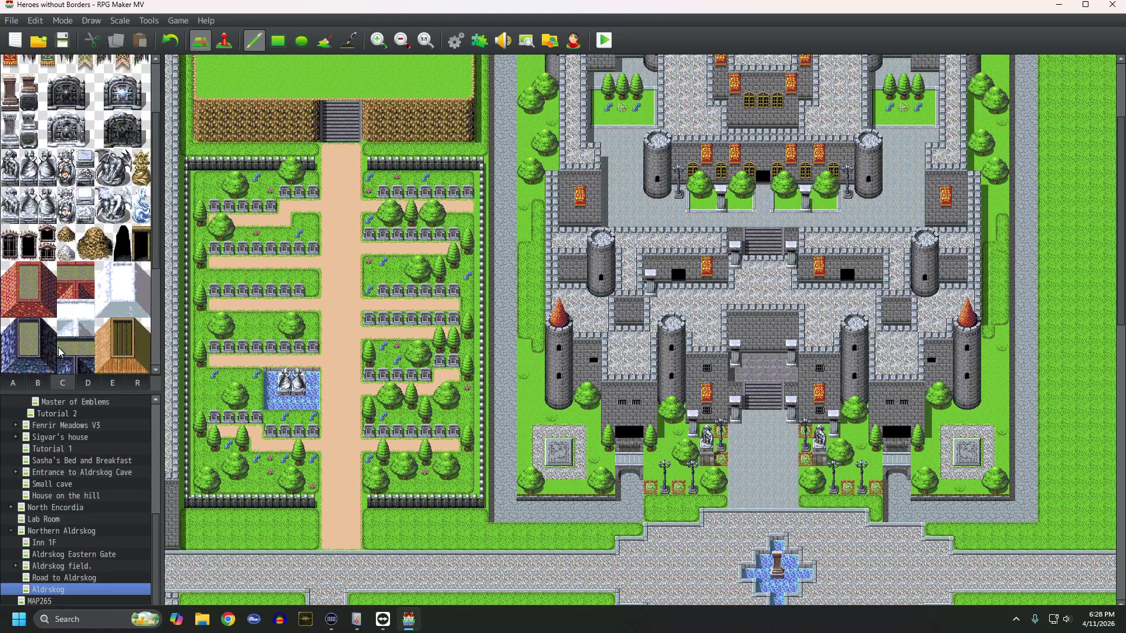
pyautogui.scroll(-4, 59, 352)
pyautogui.click(39, 384)
pyautogui.scroll(-3, 58, 352)
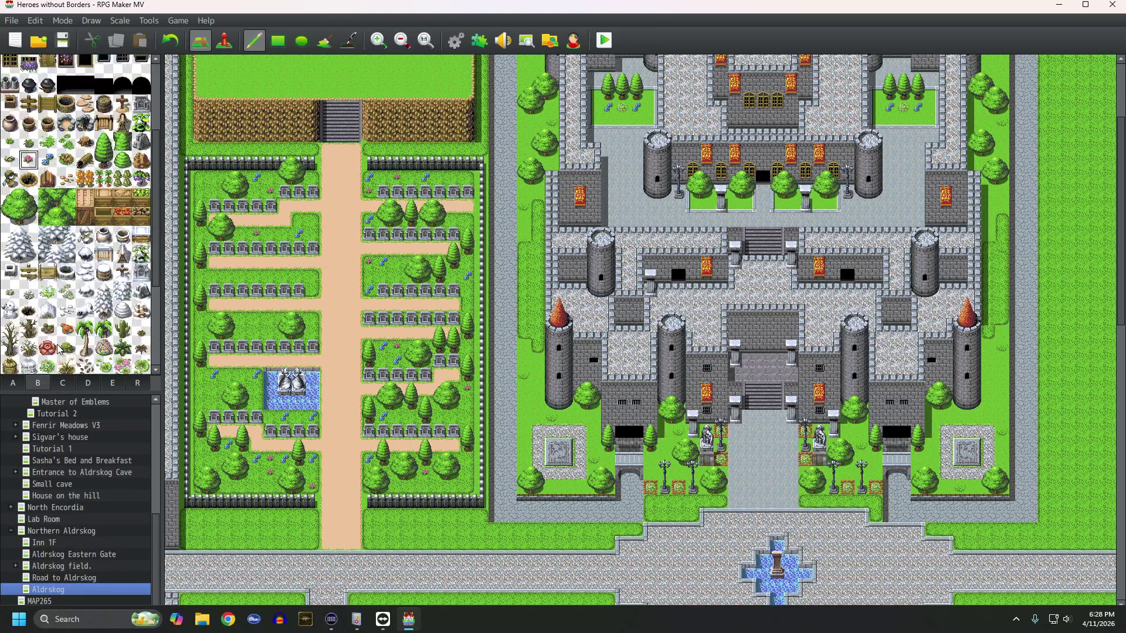
pyautogui.scroll(-3, 59, 352)
pyautogui.moveTo(66, 274); pyautogui.dragTo(68, 306)
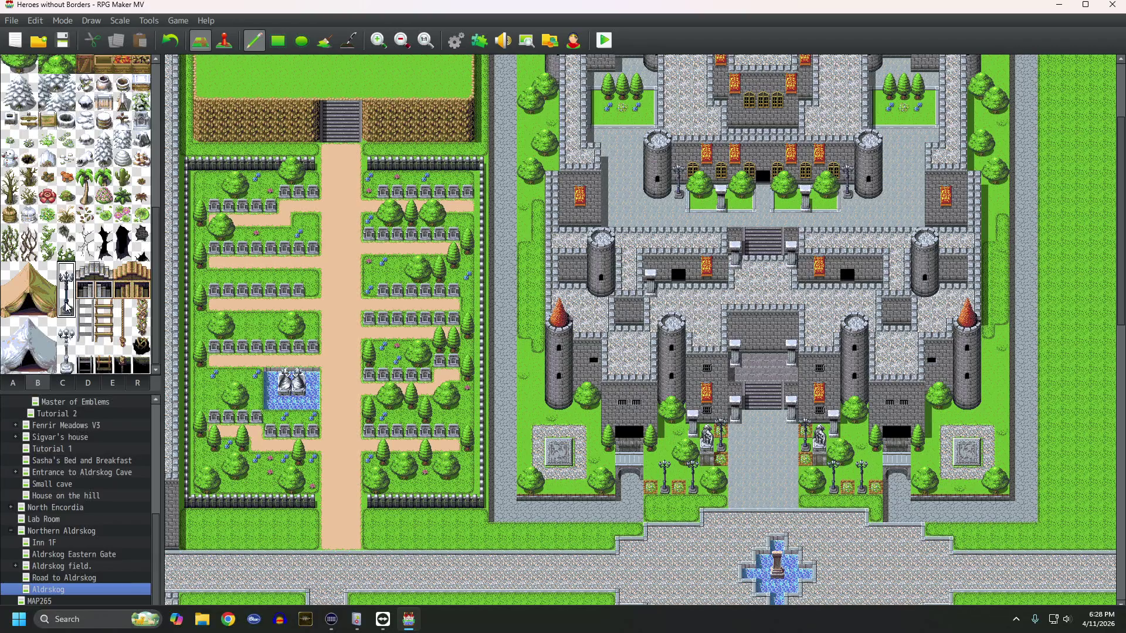
pyautogui.click(244, 346)
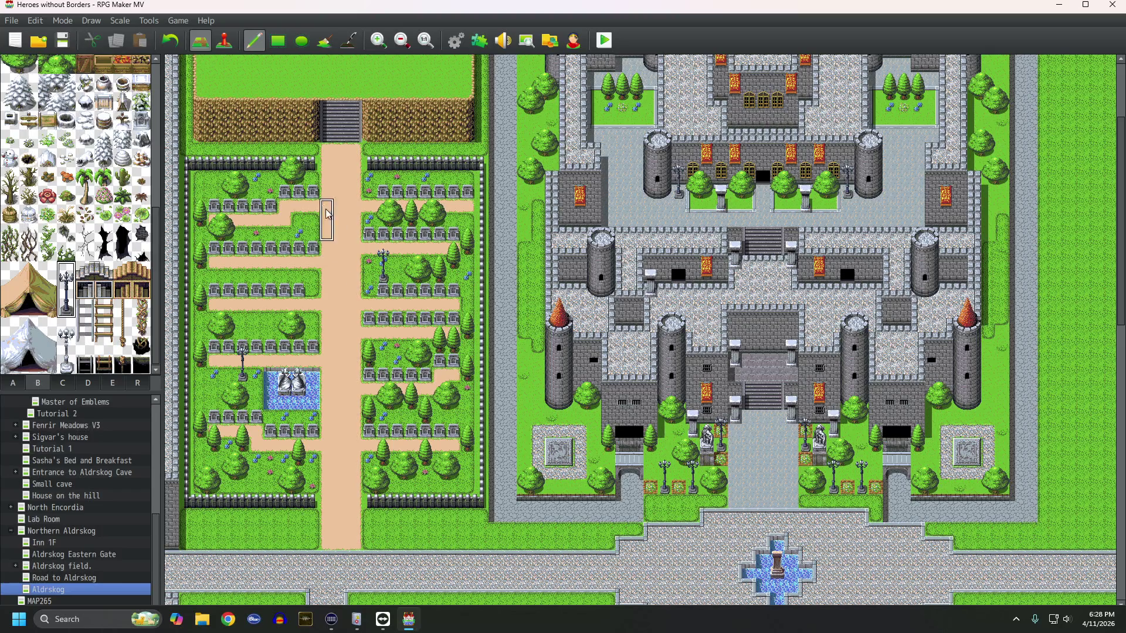
pyautogui.rightClick(452, 288)
pyautogui.scroll(5, 453, 288)
# Step: Repaint the plateau top and its left border as plain grass with the Rectangle tool
pyautogui.click(278, 40)
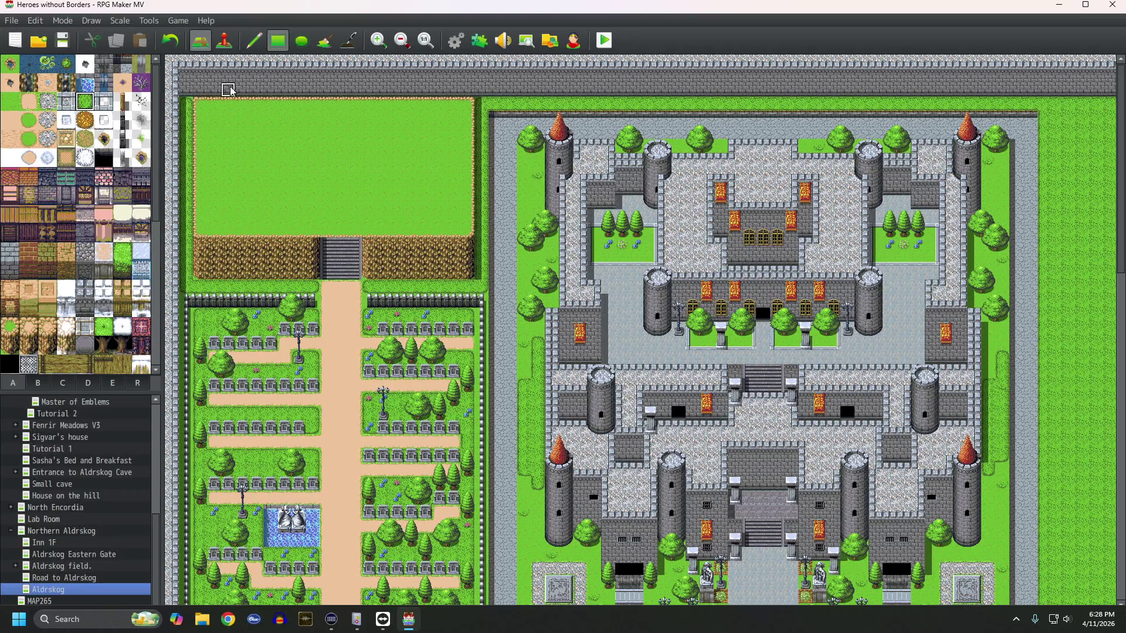
pyautogui.moveTo(217, 120)
pyautogui.mouseDown()
pyautogui.moveTo(450, 215)
pyautogui.moveTo(450, 228)
pyautogui.moveTo(448, 217)
pyautogui.mouseUp()
pyautogui.click(221, 106)
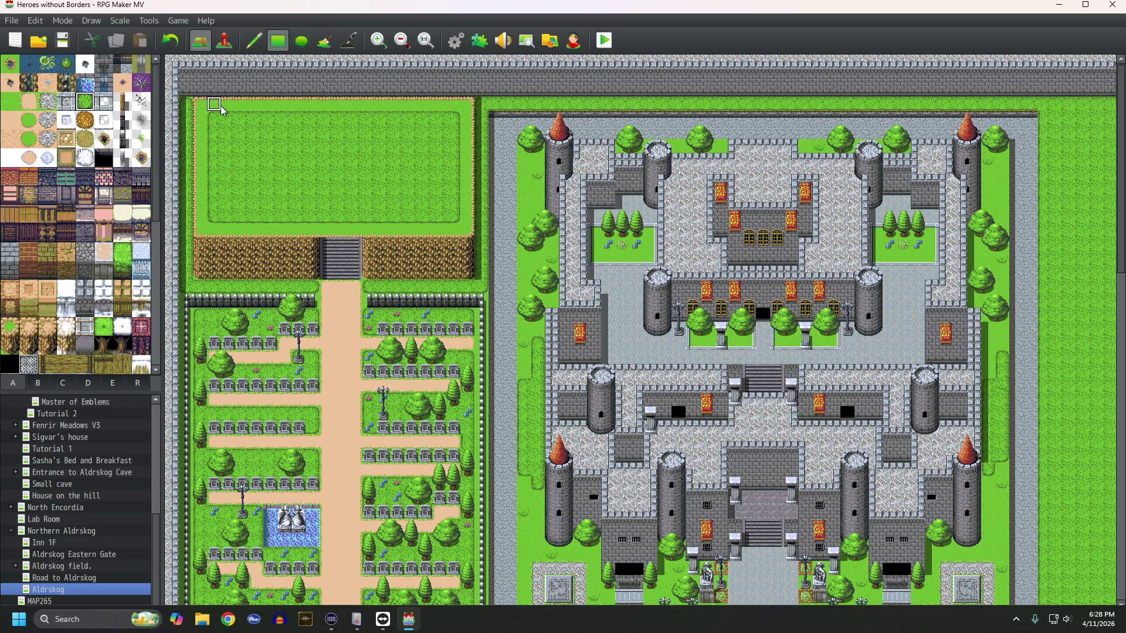
pyautogui.moveTo(197, 104)
pyautogui.mouseDown()
pyautogui.moveTo(450, 224)
pyautogui.moveTo(340, 160)
pyautogui.mouseUp()
pyautogui.rightClick(214, 108)
pyautogui.click(214, 108)
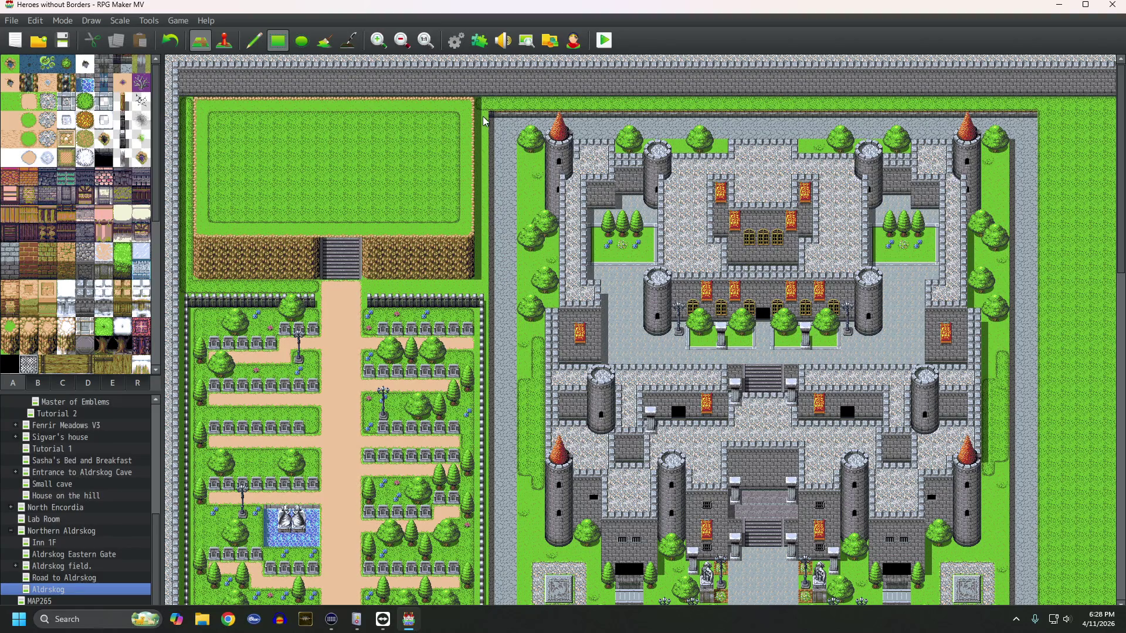
pyautogui.moveTo(185, 109); pyautogui.dragTo(187, 245)
pyautogui.moveTo(188, 288); pyautogui.dragTo(311, 292)
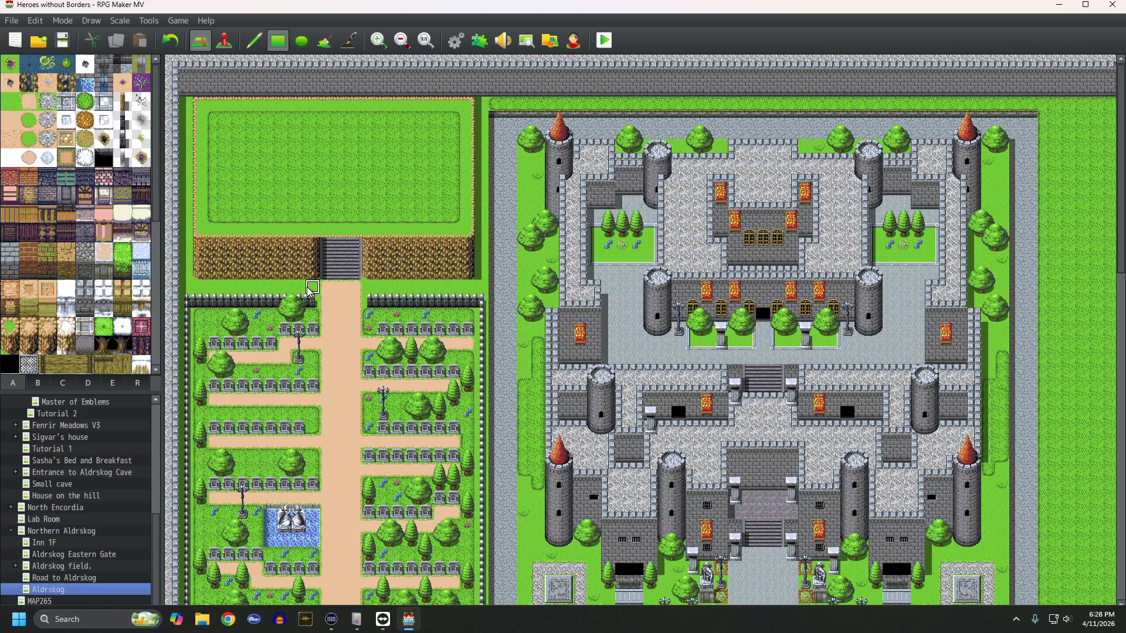
pyautogui.click(81, 108)
pyautogui.moveTo(205, 109)
pyautogui.mouseDown()
pyautogui.moveTo(290, 169)
pyautogui.moveTo(440, 214)
pyautogui.moveTo(465, 234)
pyautogui.mouseUp()
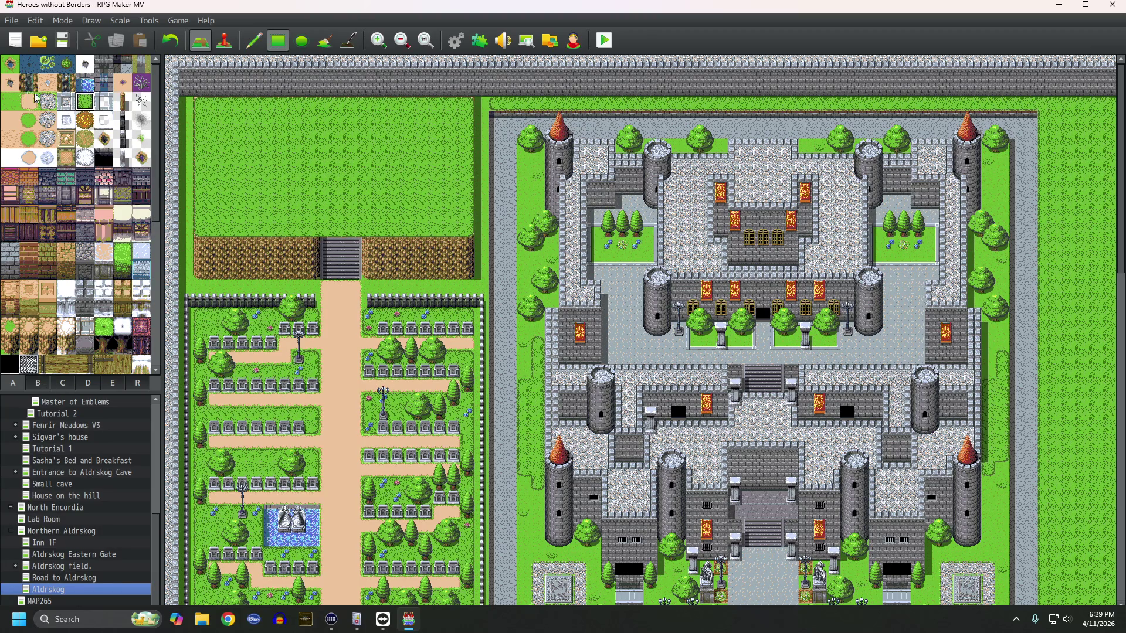
# Step: Lay a strip of stone floor tiles above the stairs
pyautogui.click(66, 101)
pyautogui.moveTo(327, 233)
pyautogui.mouseDown()
pyautogui.moveTo(356, 216)
pyautogui.moveTo(357, 162)
pyautogui.mouseUp()
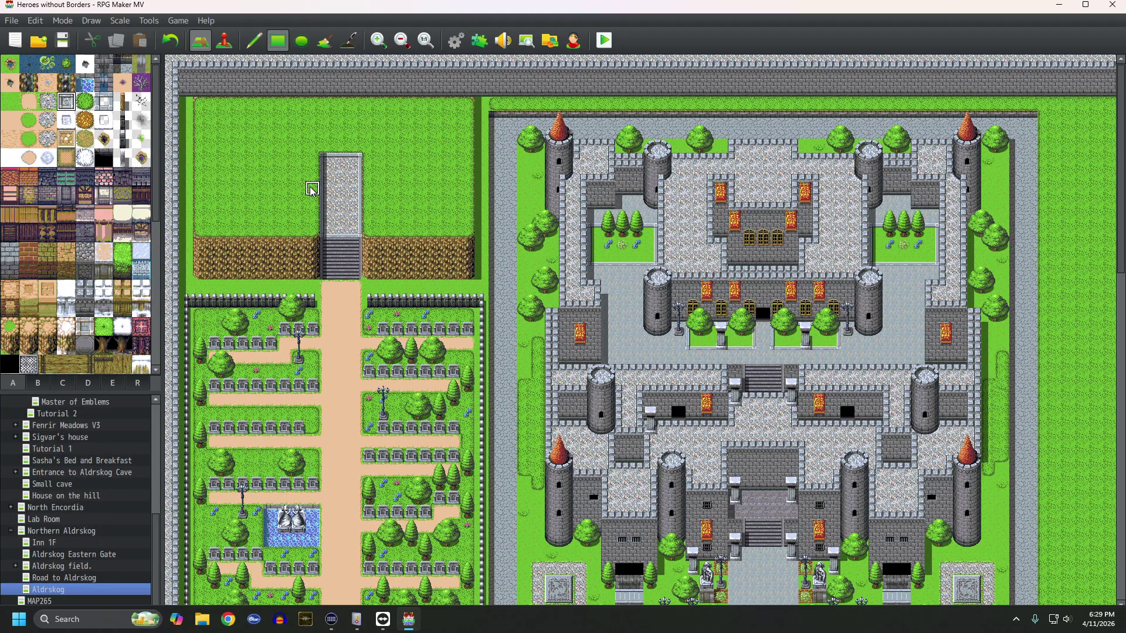
pyautogui.scroll(1, 347, 194)
# Step: Paint a sandy dirt patch above the stairs, undoing the extra row
pyautogui.middleClick(347, 193)
pyautogui.middleClick(285, 165)
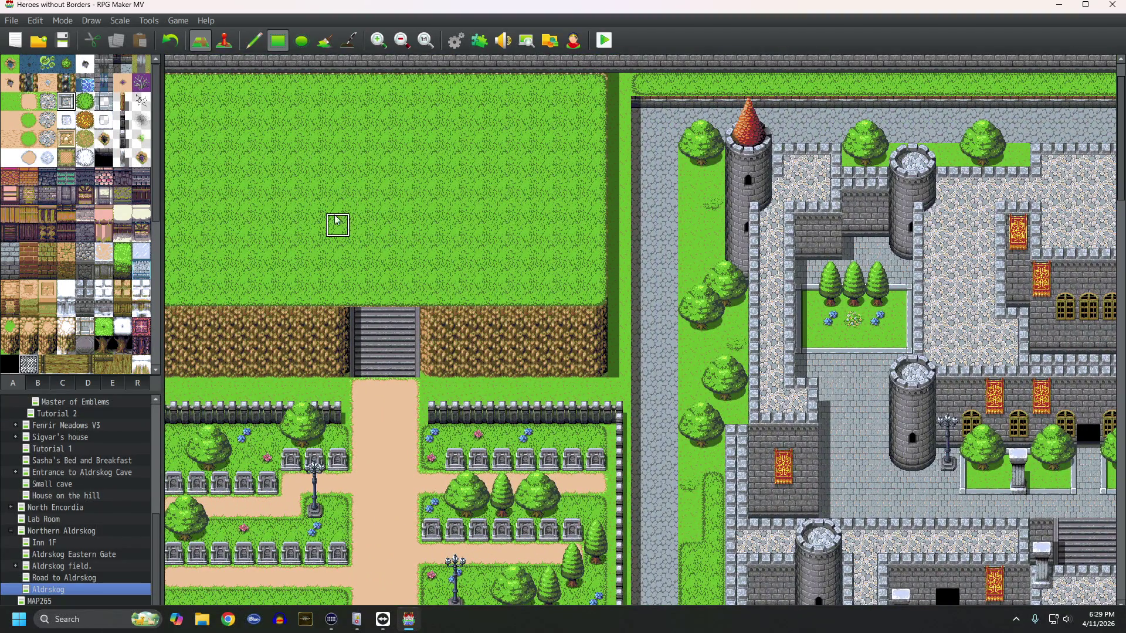
pyautogui.click(29, 102)
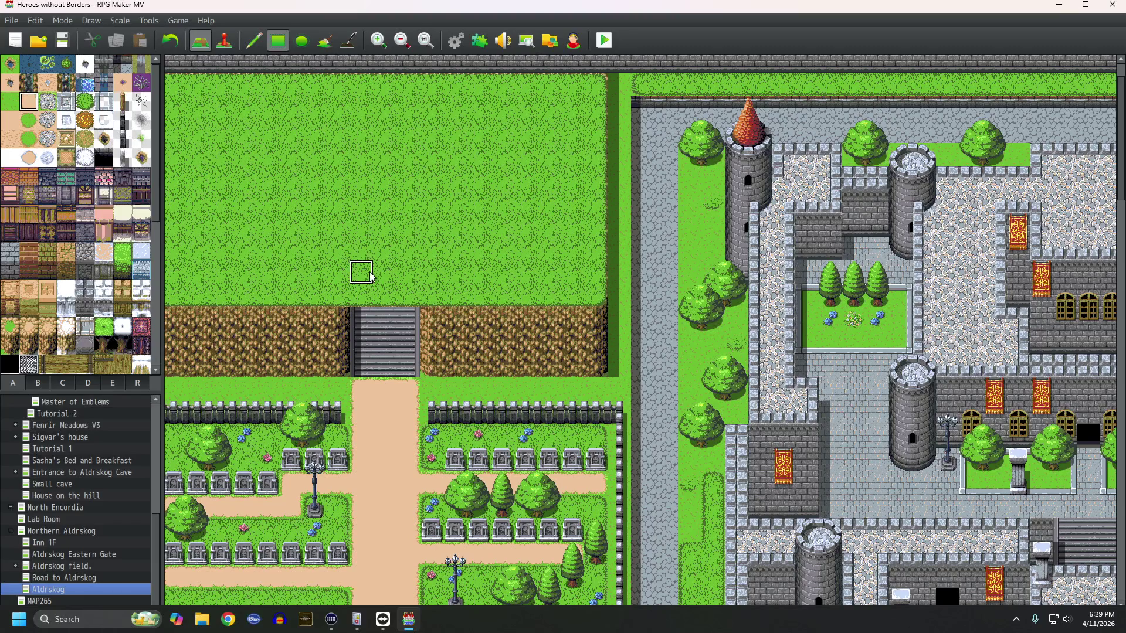
pyautogui.moveTo(338, 271); pyautogui.dragTo(376, 287)
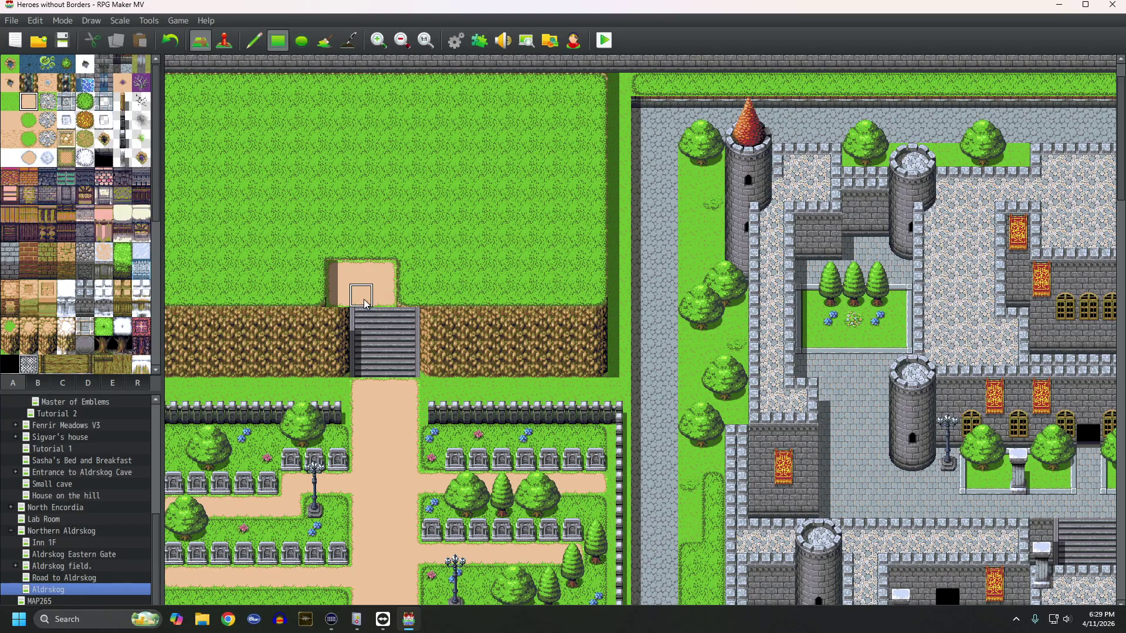
pyautogui.moveTo(358, 248); pyautogui.dragTo(395, 249)
pyautogui.hotkey('ctrl', 'z')
pyautogui.hotkey('ctrl', 'z')
pyautogui.hotkey('ctrl', 'z')
pyautogui.hotkey('ctrl', 'z')
# Step: Try a dirt path strip above the stairs, then undo it
pyautogui.moveTo(404, 268); pyautogui.dragTo(402, 294)
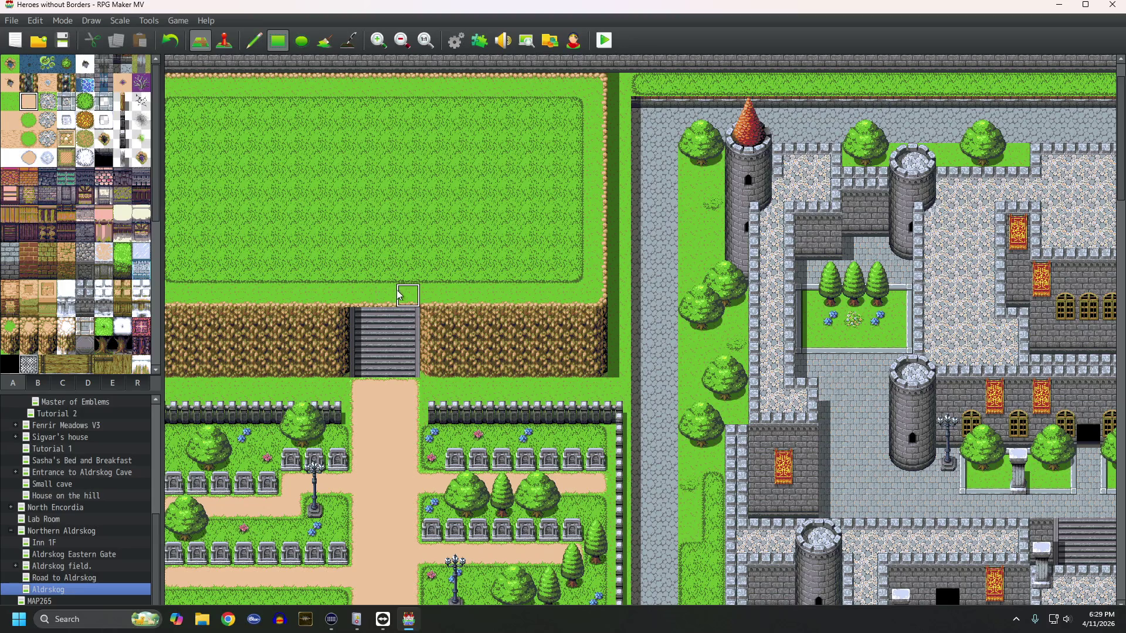
pyautogui.moveTo(412, 296); pyautogui.dragTo(409, 238)
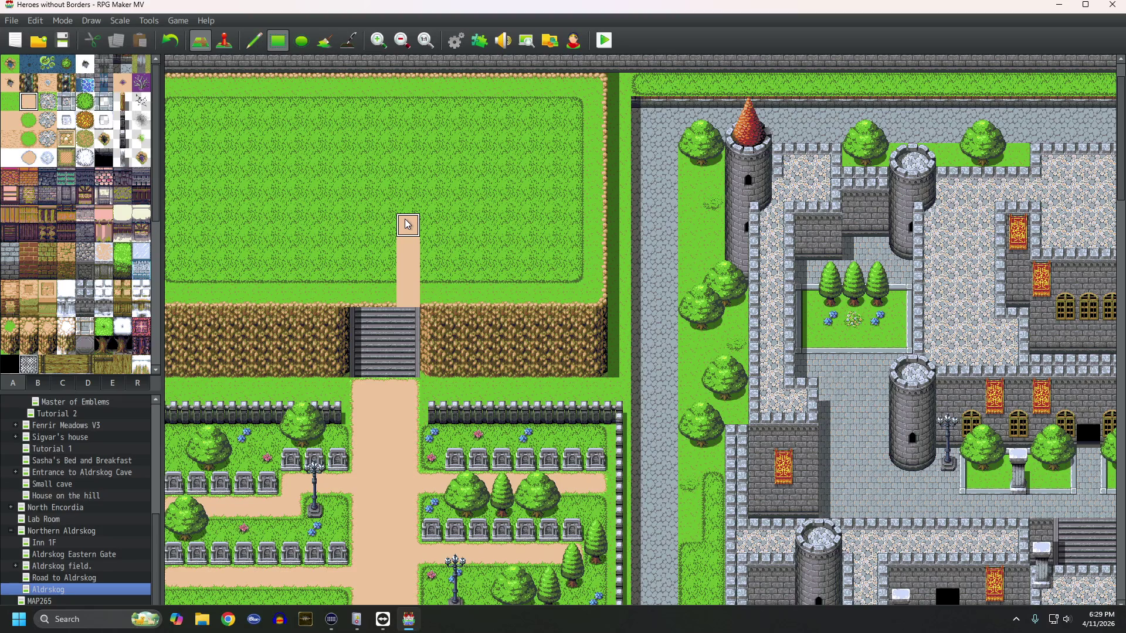
pyautogui.hotkey('ctrl', 'z')
pyautogui.hotkey('ctrl', 'z')
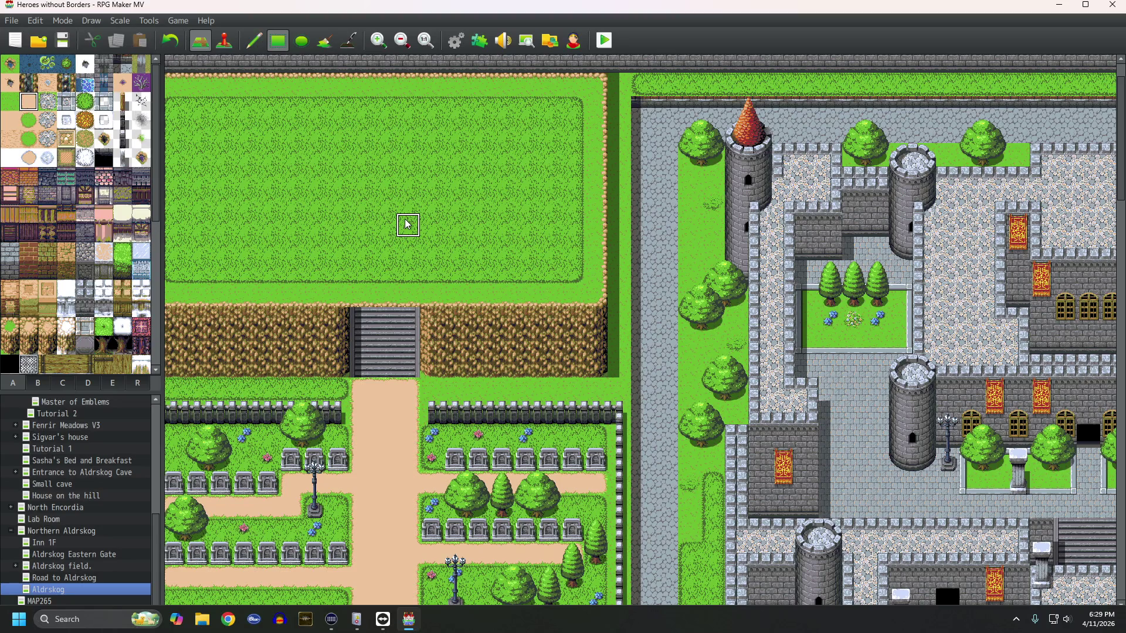
pyautogui.scroll(2, 407, 251)
pyautogui.hscroll(-3, 364, 244)
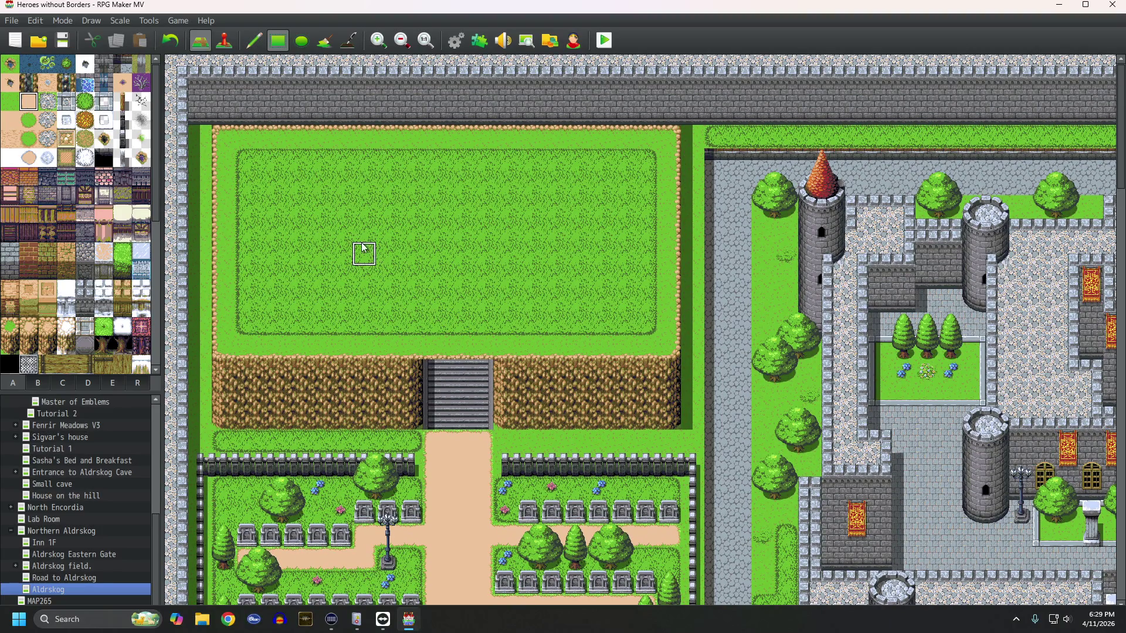
# Step: Test a dirt tile and a flat-grass block above the stairs, undoing both
pyautogui.scroll(-2, 90, 309)
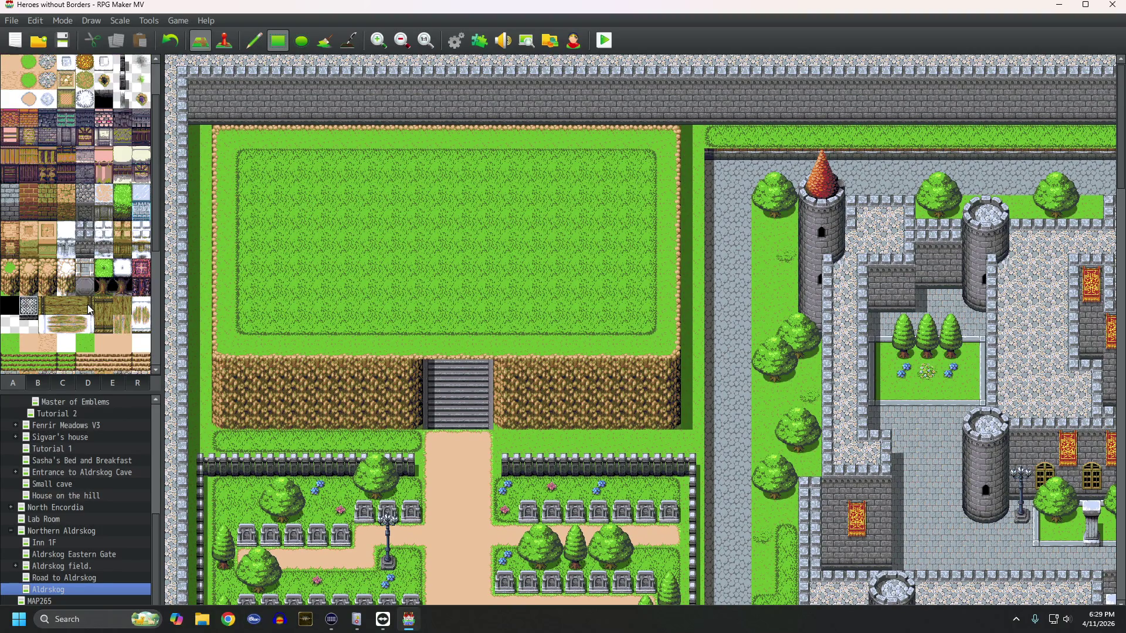
pyautogui.scroll(-3, 89, 309)
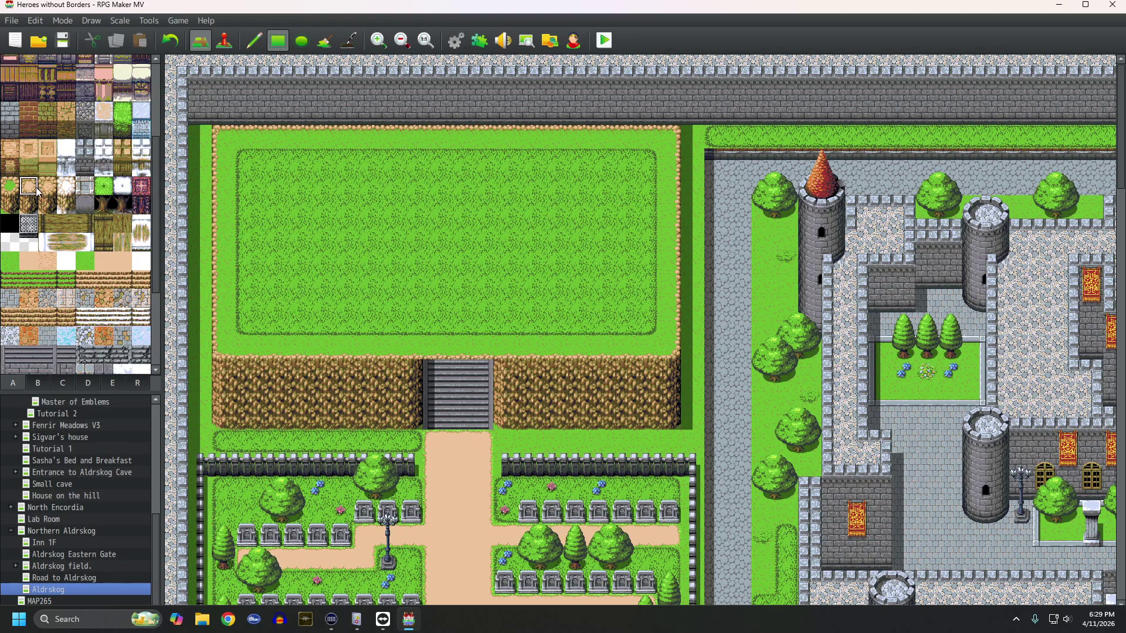
pyautogui.click(449, 345)
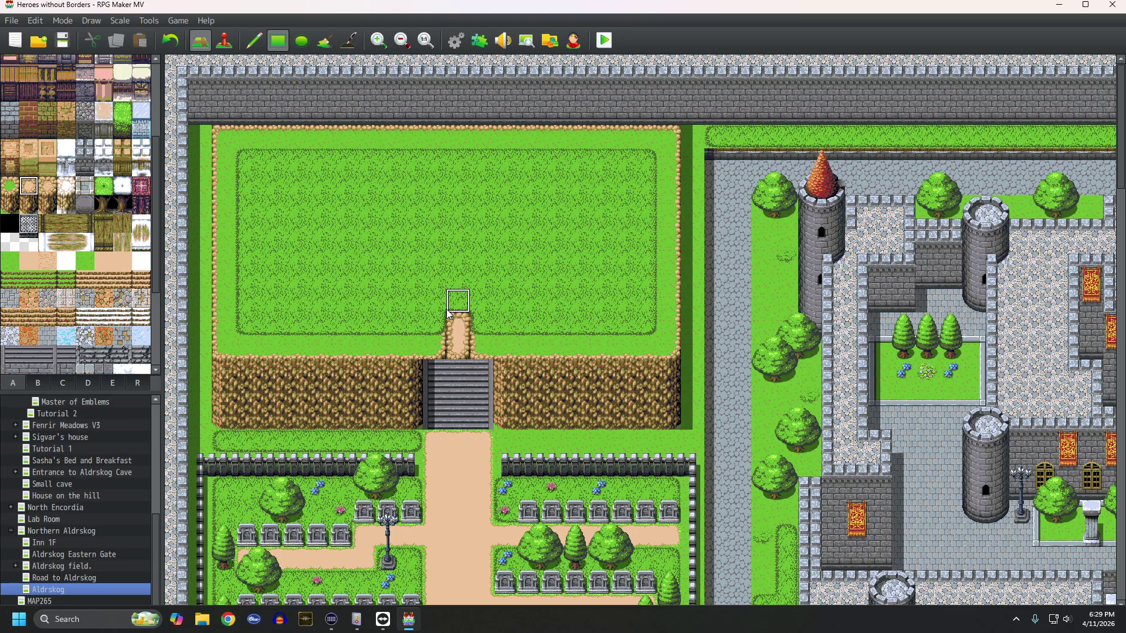
pyautogui.hotkey('ctrl', 'z')
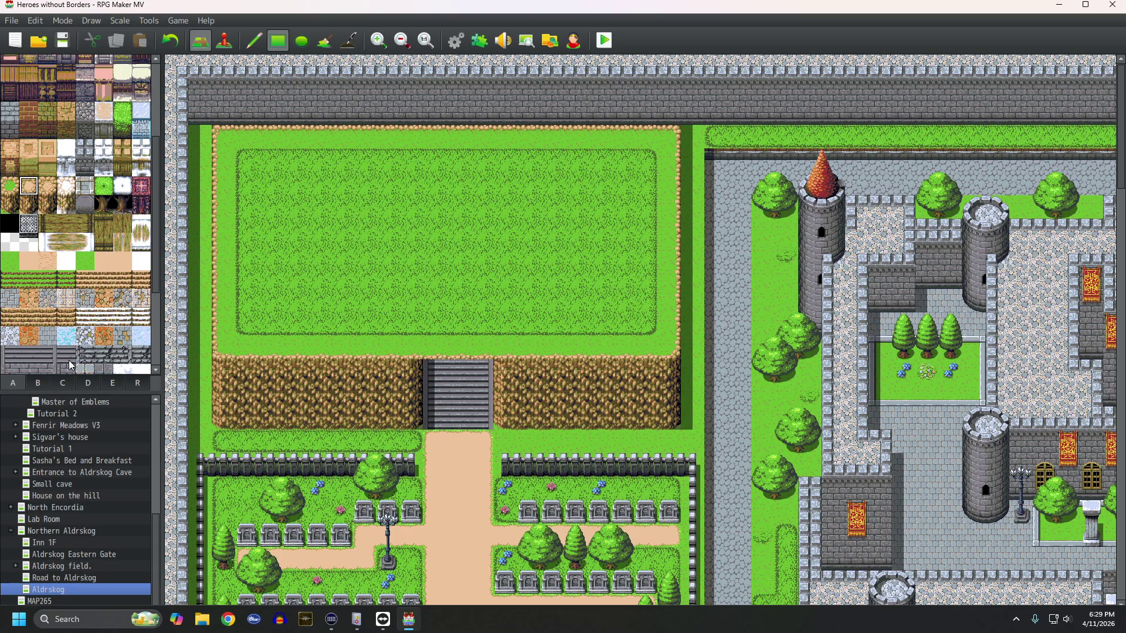
pyautogui.scroll(-5, 68, 346)
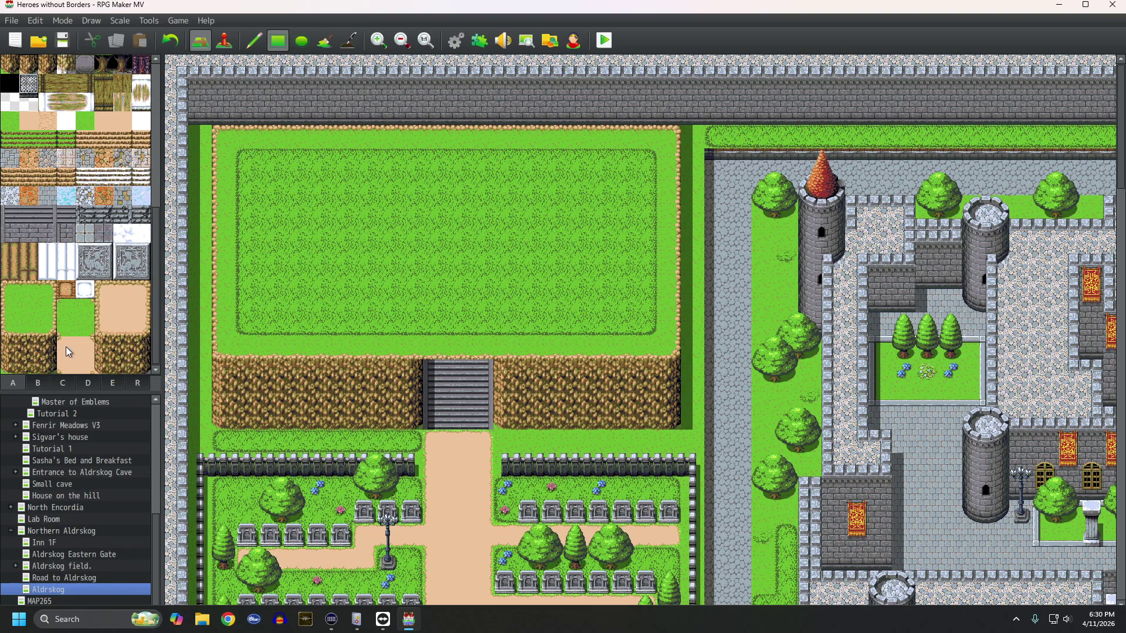
pyautogui.click(30, 309)
pyautogui.moveTo(417, 276)
pyautogui.mouseDown()
pyautogui.moveTo(501, 276)
pyautogui.moveTo(532, 341)
pyautogui.mouseUp()
pyautogui.hotkey('ctrl', 'z')
# Step: Paint a grass-rim rectangle as a landing above the stairs
pyautogui.scroll(5, 10, 311)
pyautogui.click(15, 241)
pyautogui.moveTo(400, 267)
pyautogui.mouseDown()
pyautogui.moveTo(414, 284)
pyautogui.moveTo(463, 283)
pyautogui.moveTo(503, 322)
pyautogui.mouseUp()
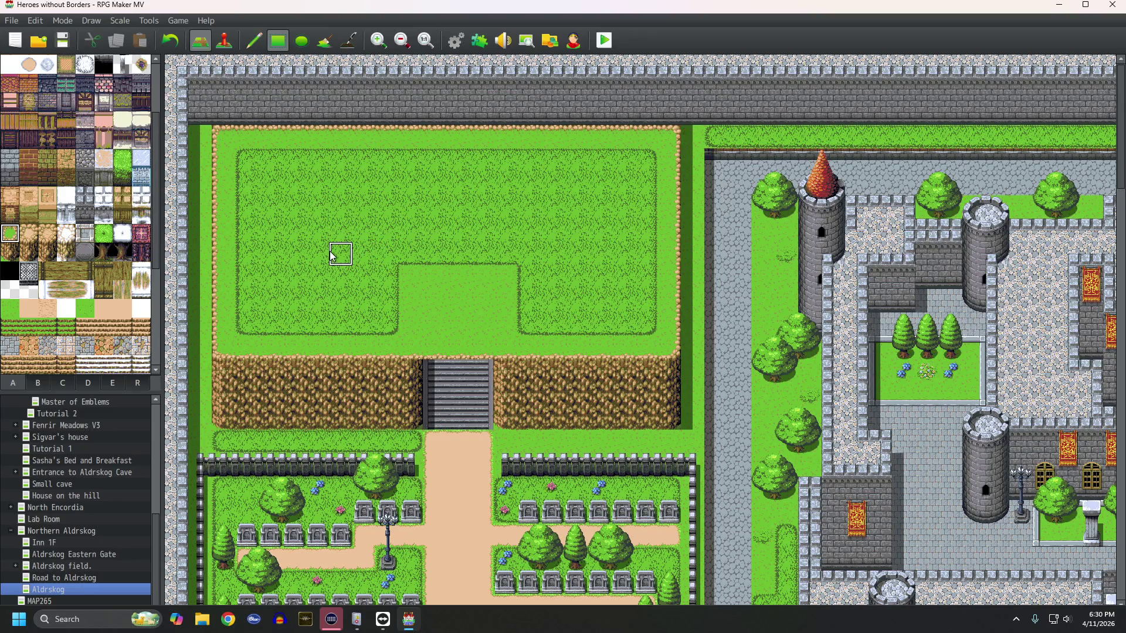
pyautogui.scroll(3, 65, 276)
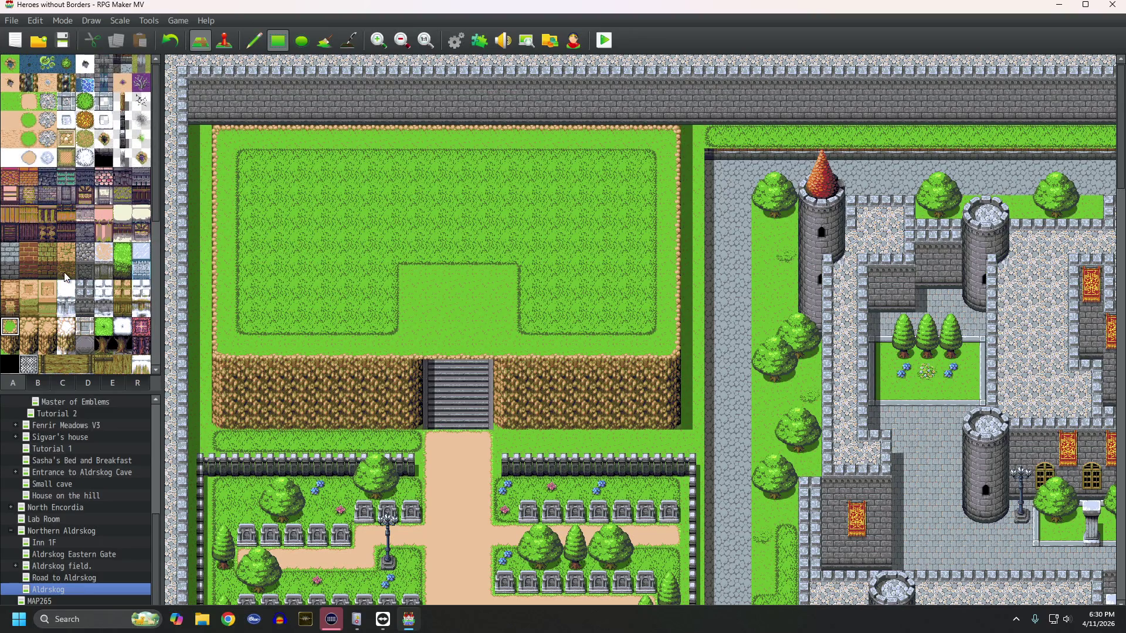
pyautogui.click(27, 101)
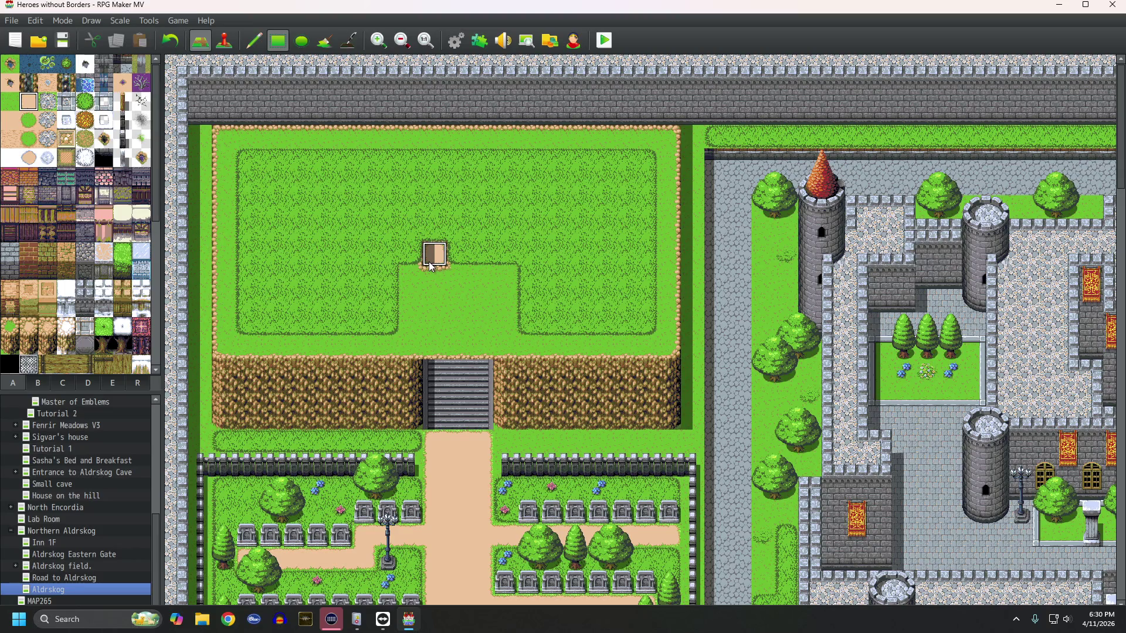
# Step: Select the whole mausoleum gate from tileset C as one stamp and switch to the Pencil
pyautogui.click(38, 384)
pyautogui.scroll(2, 100, 264)
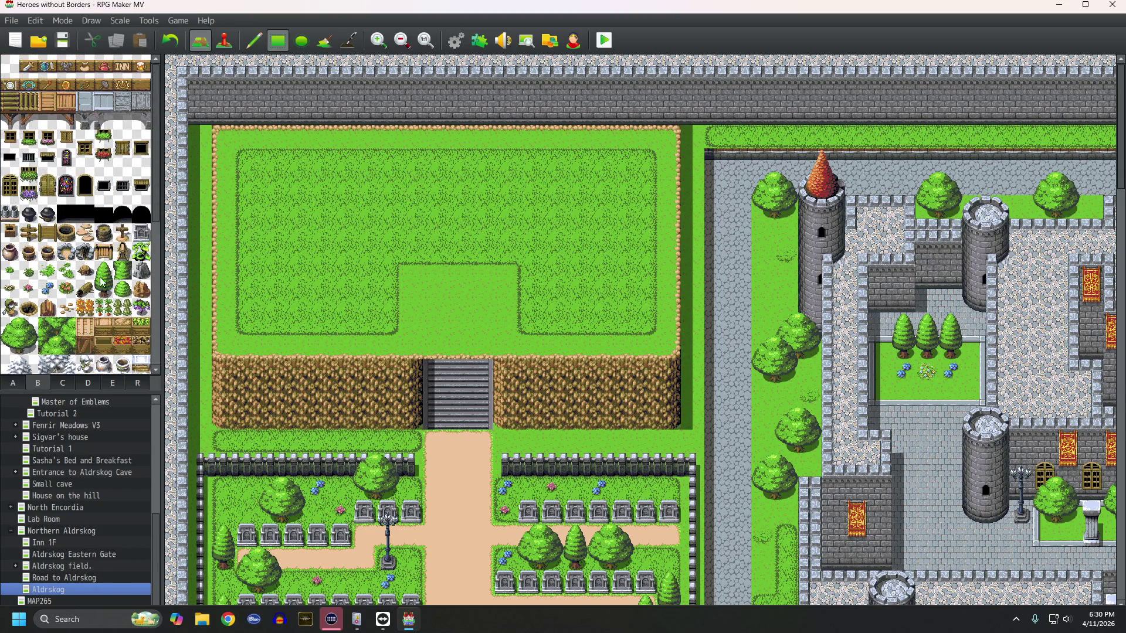
pyautogui.click(62, 383)
pyautogui.scroll(2, 92, 226)
pyautogui.scroll(4, 91, 226)
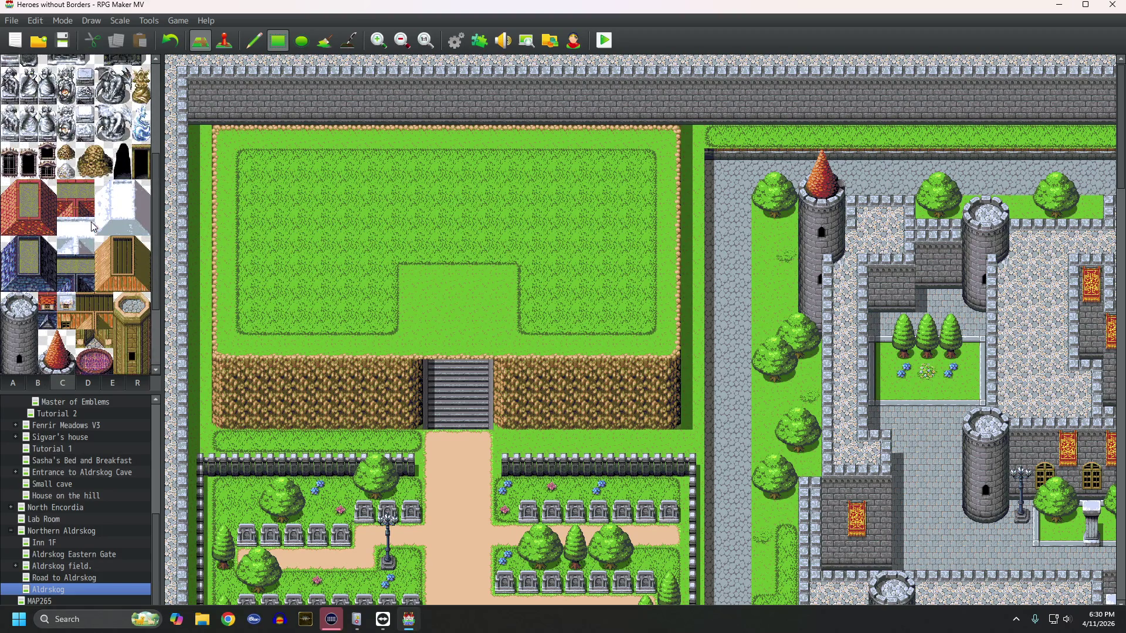
pyautogui.moveTo(54, 165); pyautogui.dragTo(90, 195)
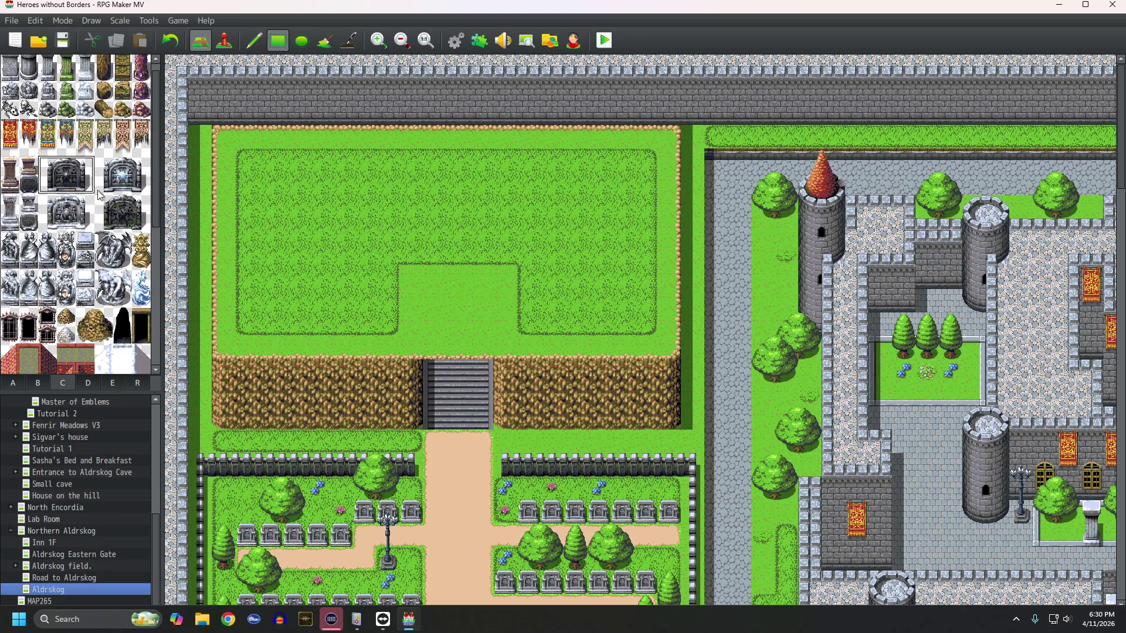
pyautogui.click(251, 146)
pyautogui.click(256, 41)
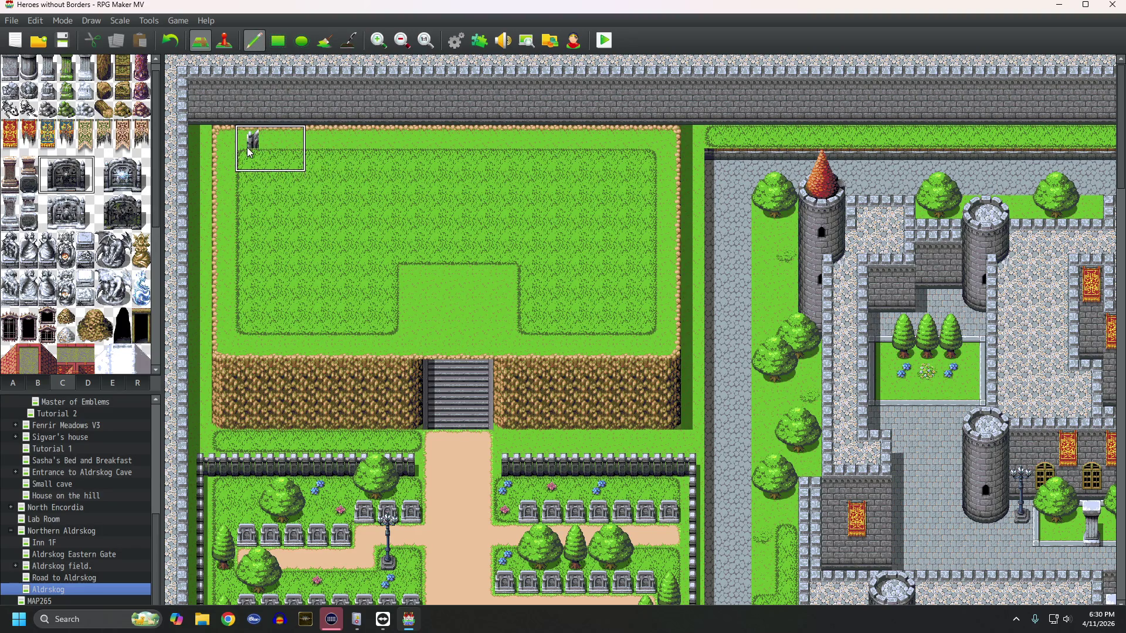
# Step: Stamp four mausoleums along the plateau's top edge, nudging the fourth one tile left
pyautogui.click(247, 147)
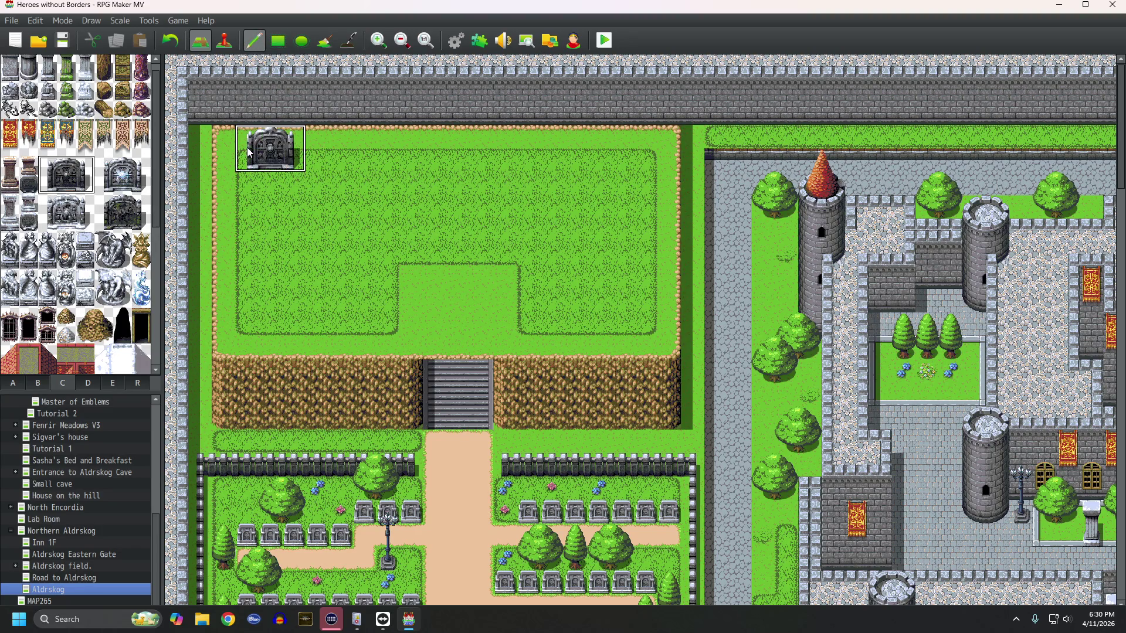
pyautogui.click(352, 150)
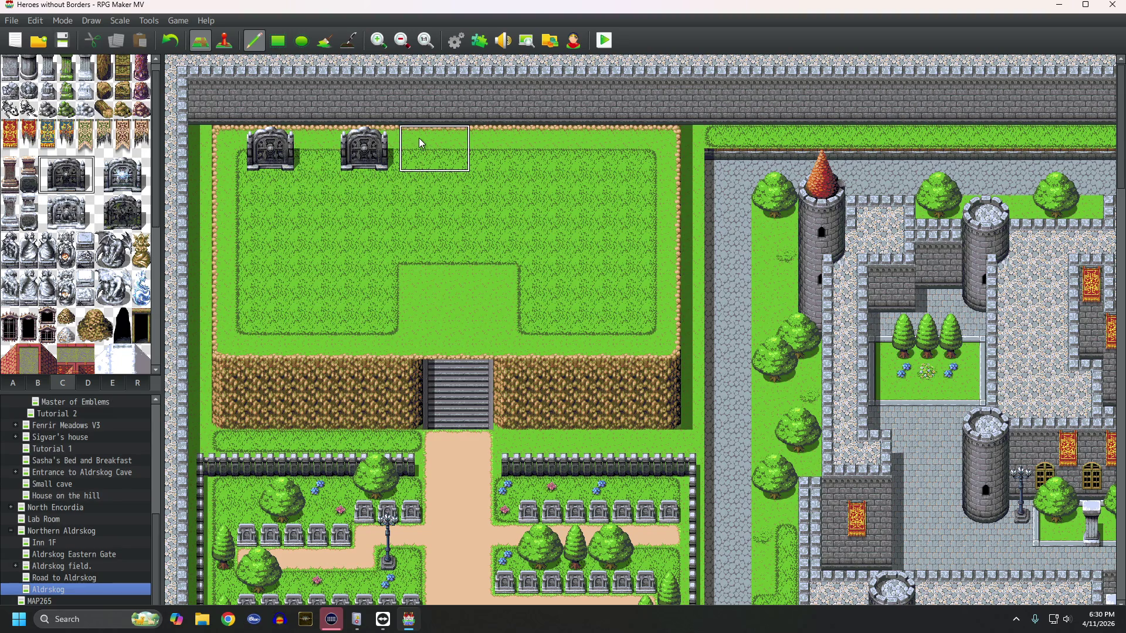
pyautogui.click(437, 141)
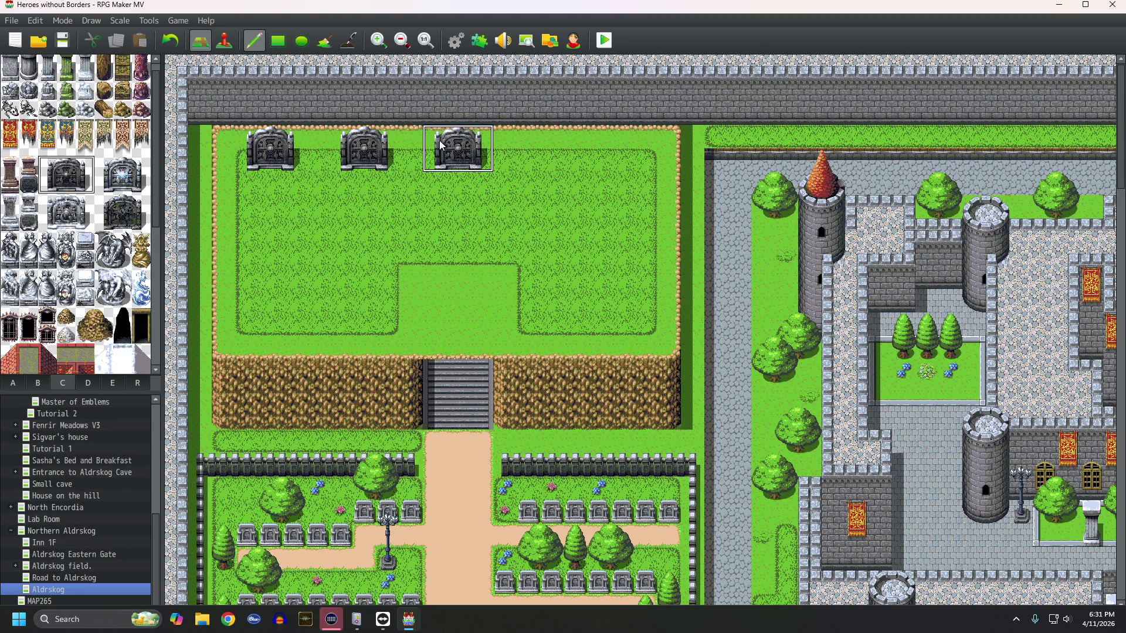
pyautogui.click(548, 146)
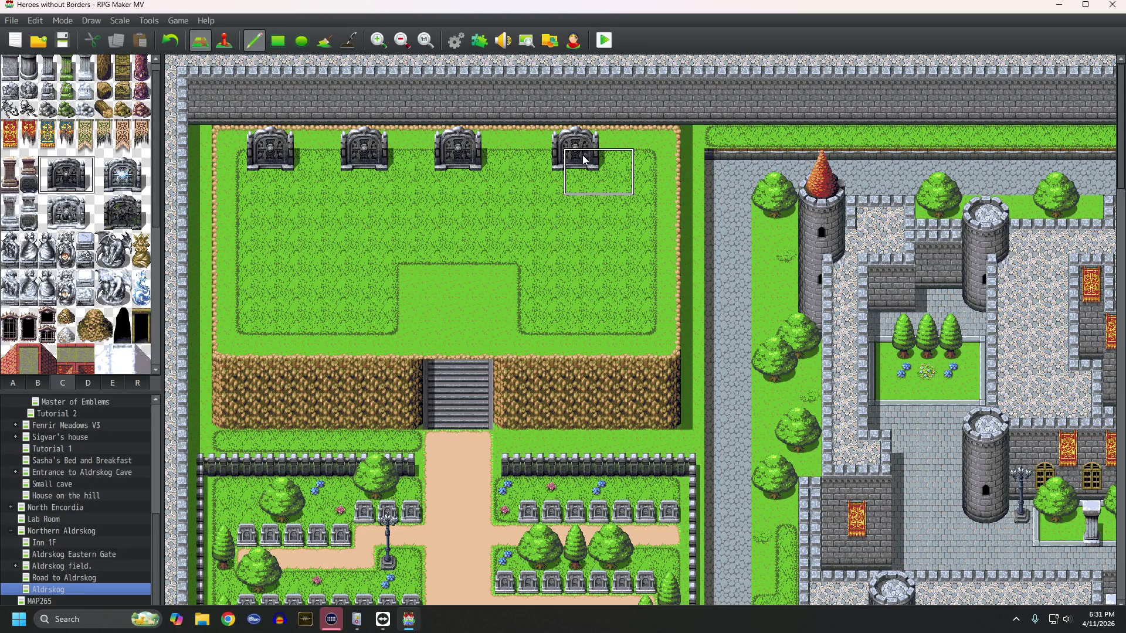
pyautogui.click(532, 144)
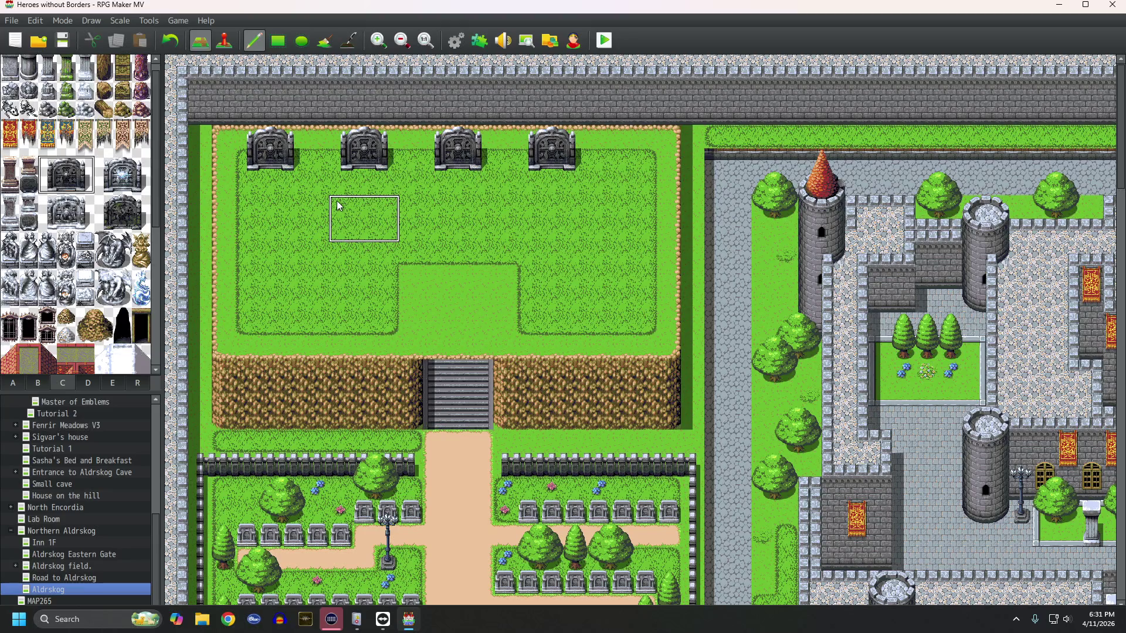
# Step: Undo the first mausoleums, retry a top row of four plus one lower, then undo it
pyautogui.hotkey('ctrl', 'z')
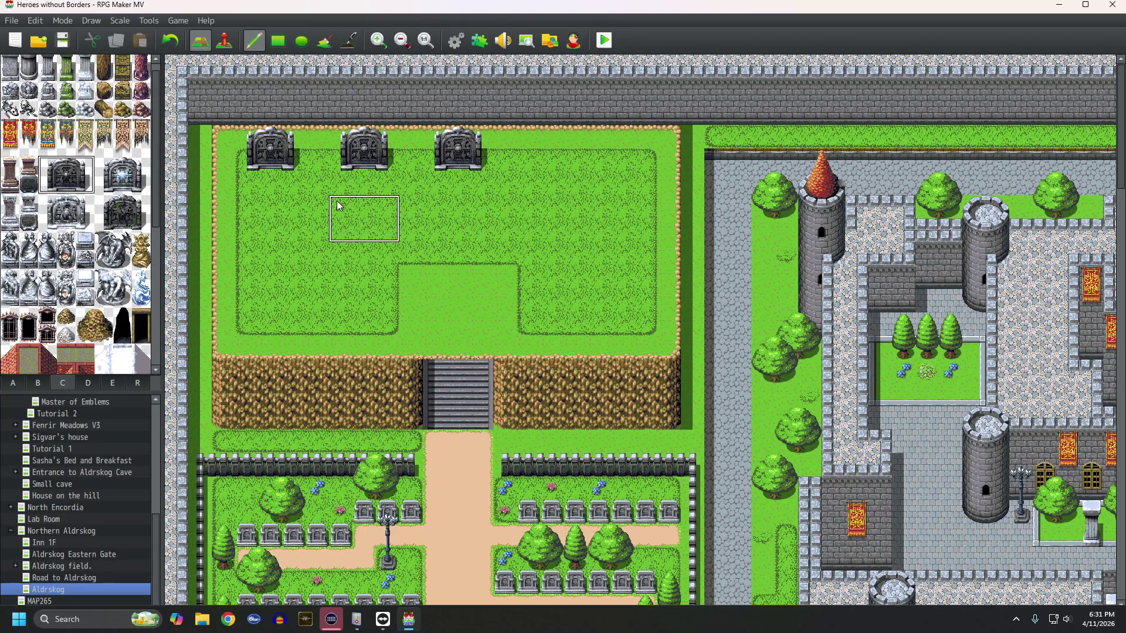
pyautogui.hotkey('ctrl', 'z')
pyautogui.hotkey('ctrl', 'z')
pyautogui.hotkey('ctrl', 'z')
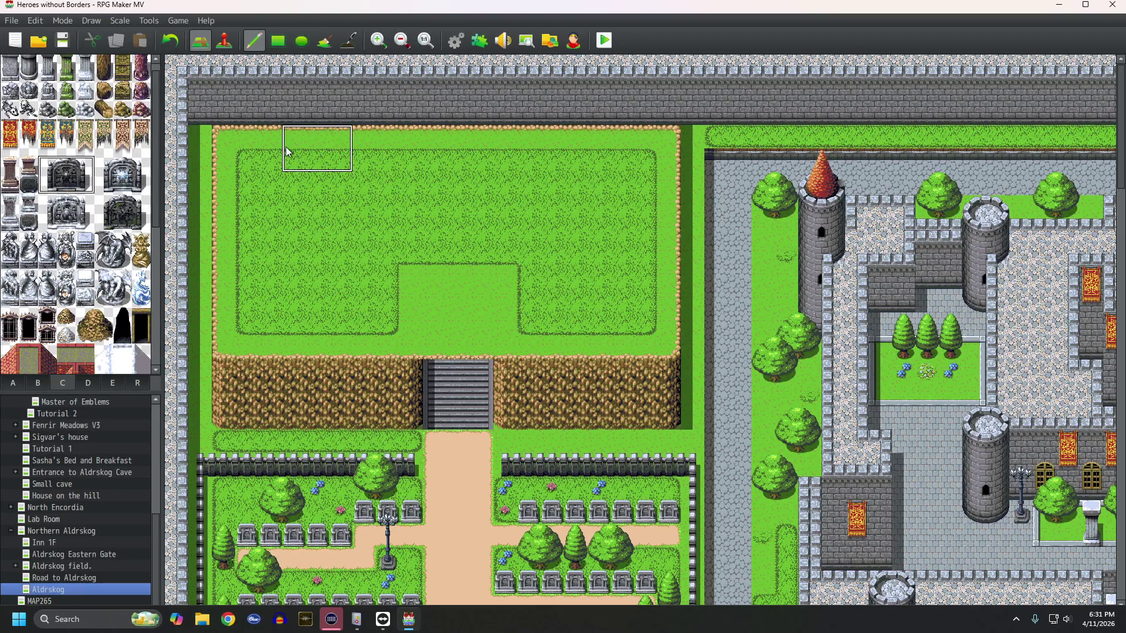
pyautogui.click(274, 137)
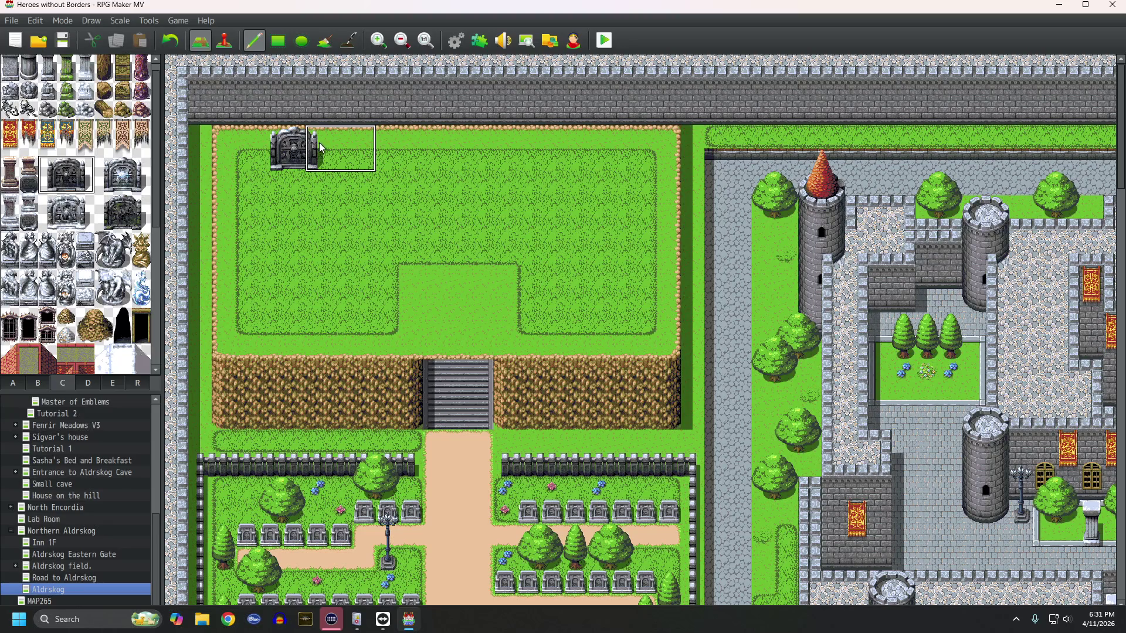
pyautogui.click(366, 146)
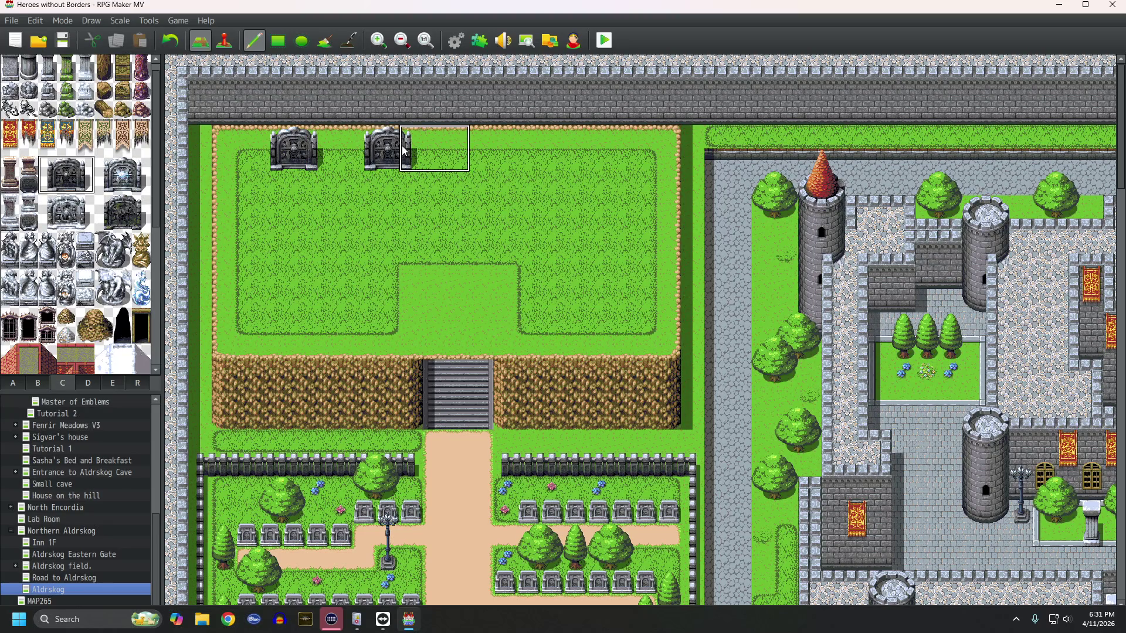
pyautogui.click(464, 148)
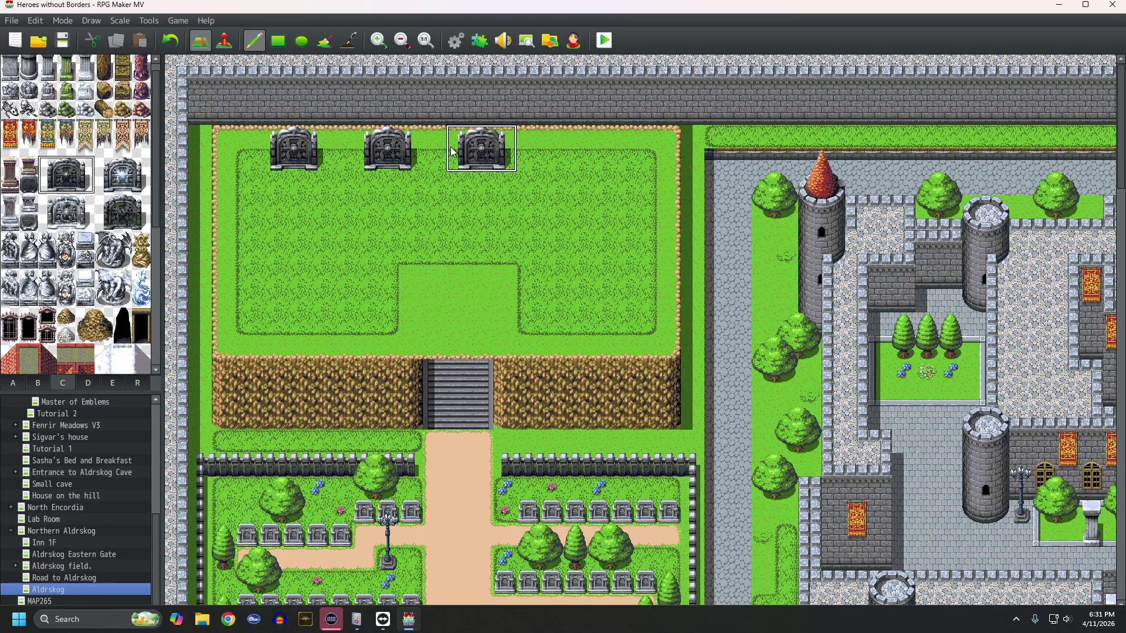
pyautogui.click(554, 146)
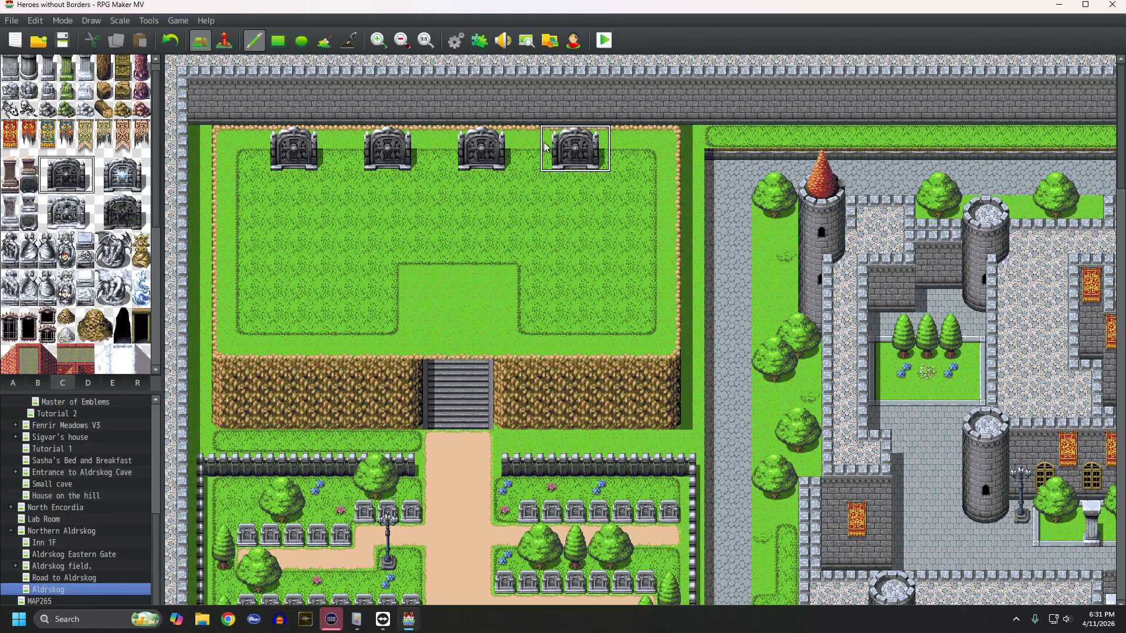
pyautogui.click(560, 237)
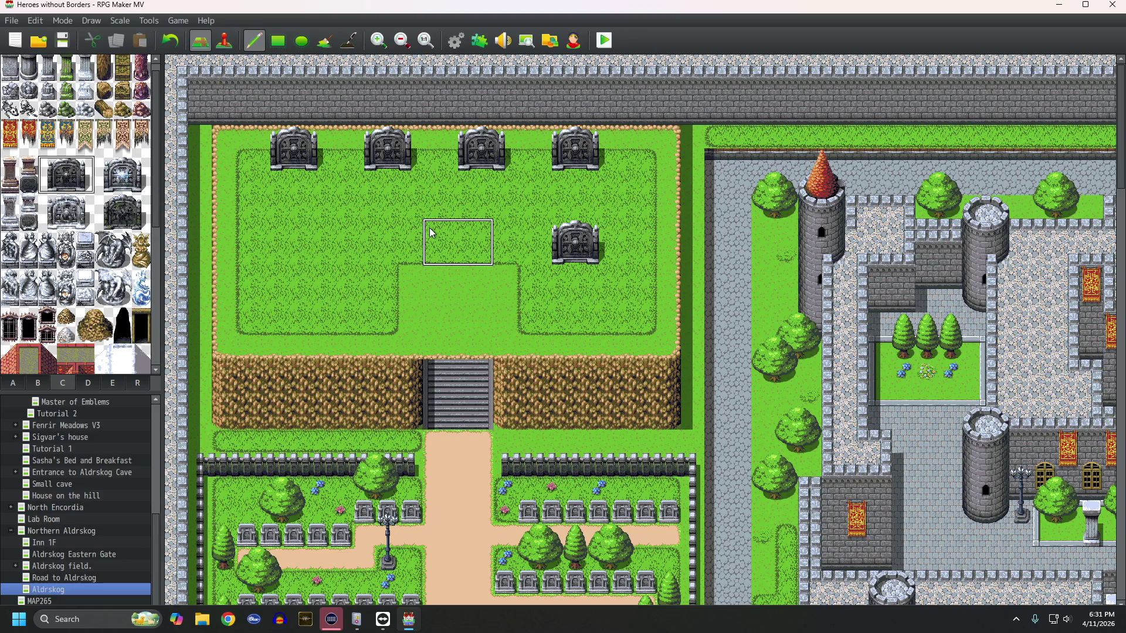
pyautogui.hotkey('ctrl', 'z')
pyautogui.hotkey('ctrl', 'z')
pyautogui.hotkey('ctrl', 'z')
# Step: Settle the top row at three mausoleums around the centre, undoing extras and correcting the right one
pyautogui.click(428, 135)
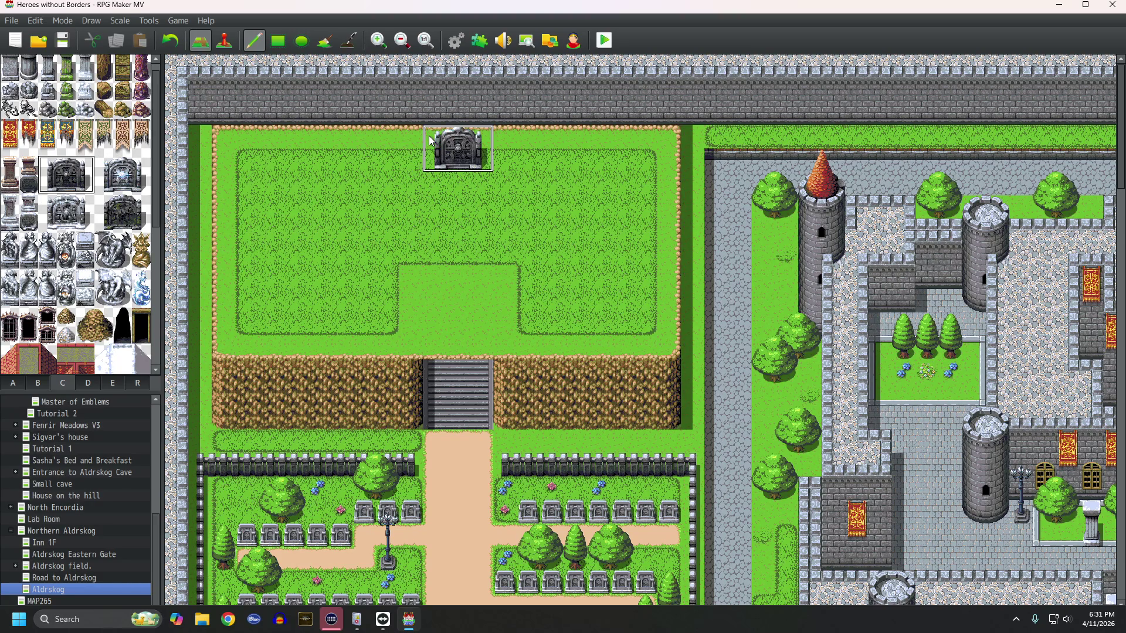
pyautogui.click(330, 135)
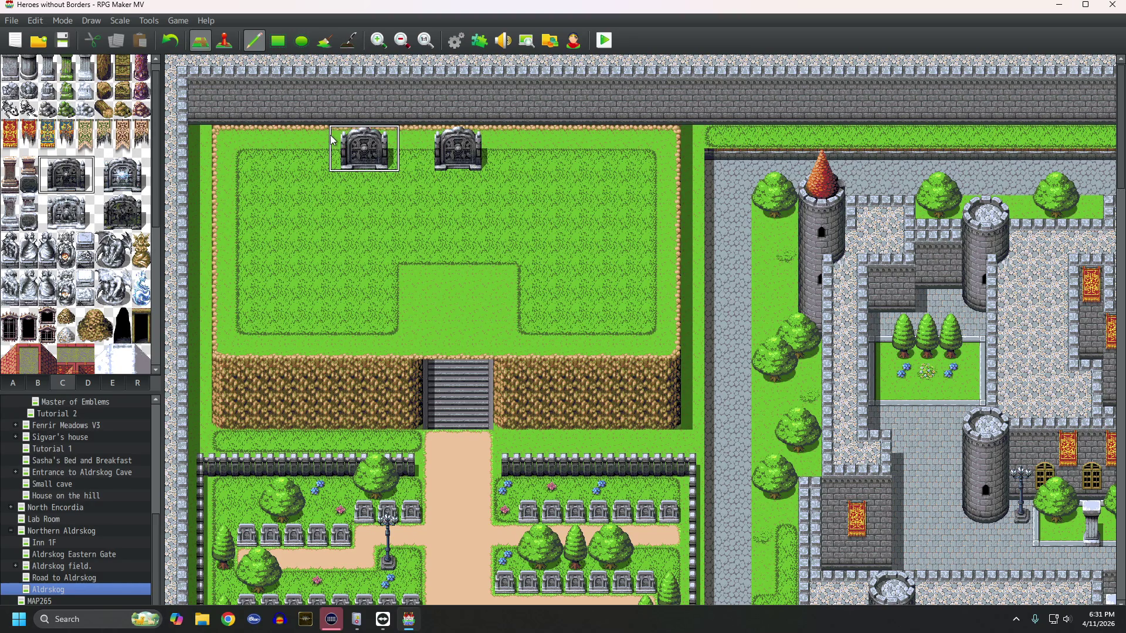
pyautogui.click(248, 137)
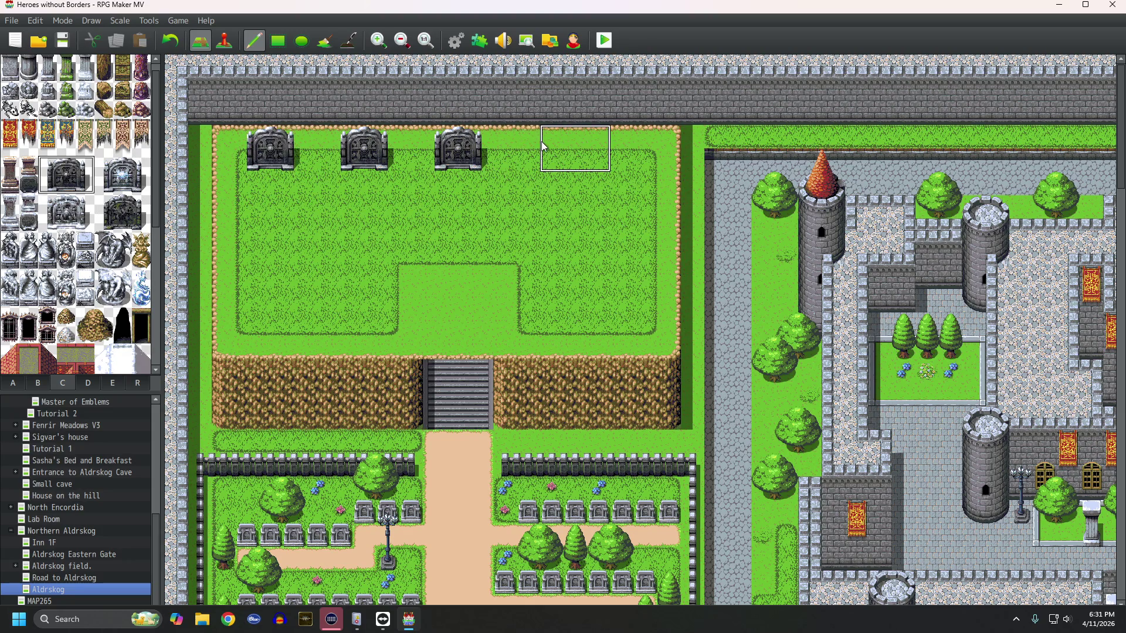
pyautogui.click(542, 143)
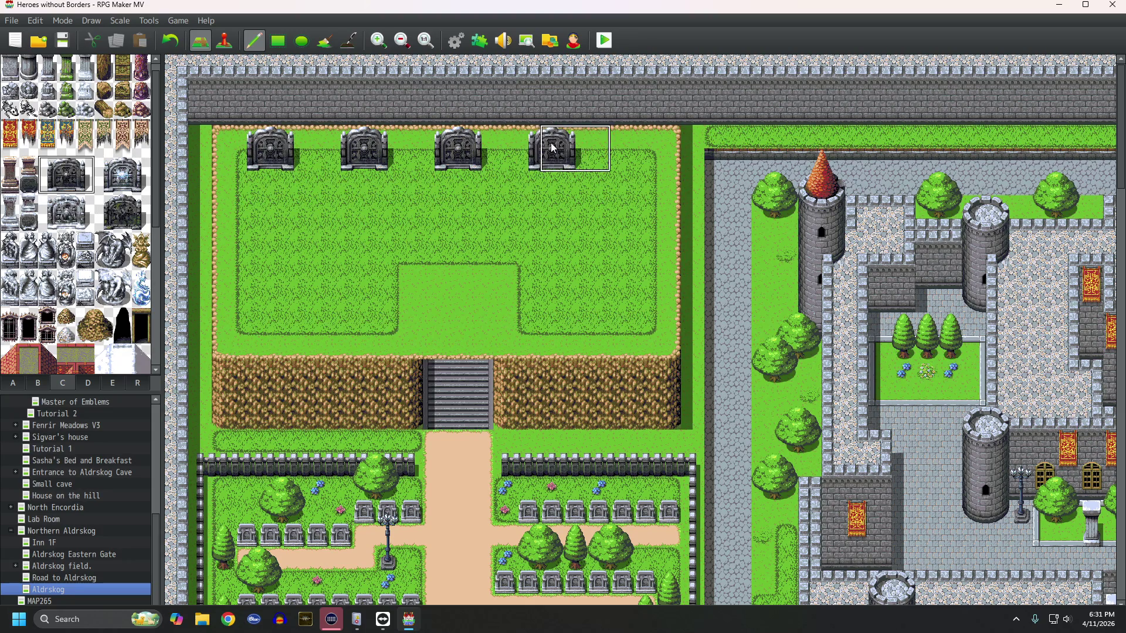
pyautogui.click(624, 145)
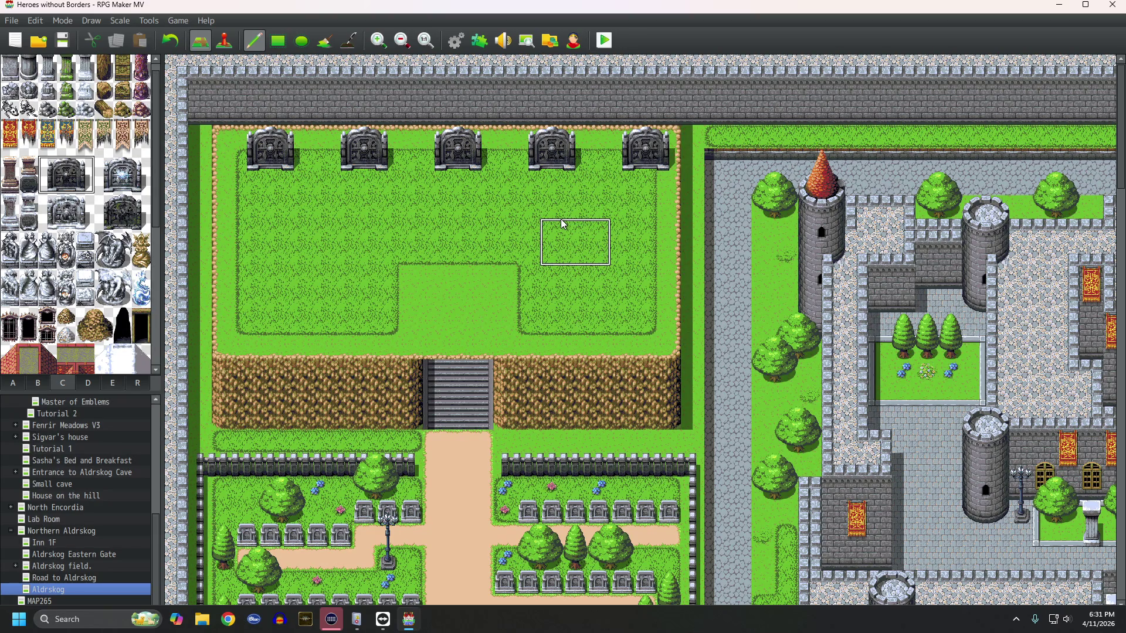
pyautogui.hotkey('ctrl', 'z')
pyautogui.hotkey('ctrl', 'z')
pyautogui.hotkey('ctrl', 'z')
pyautogui.hotkey('ctrl', 'z')
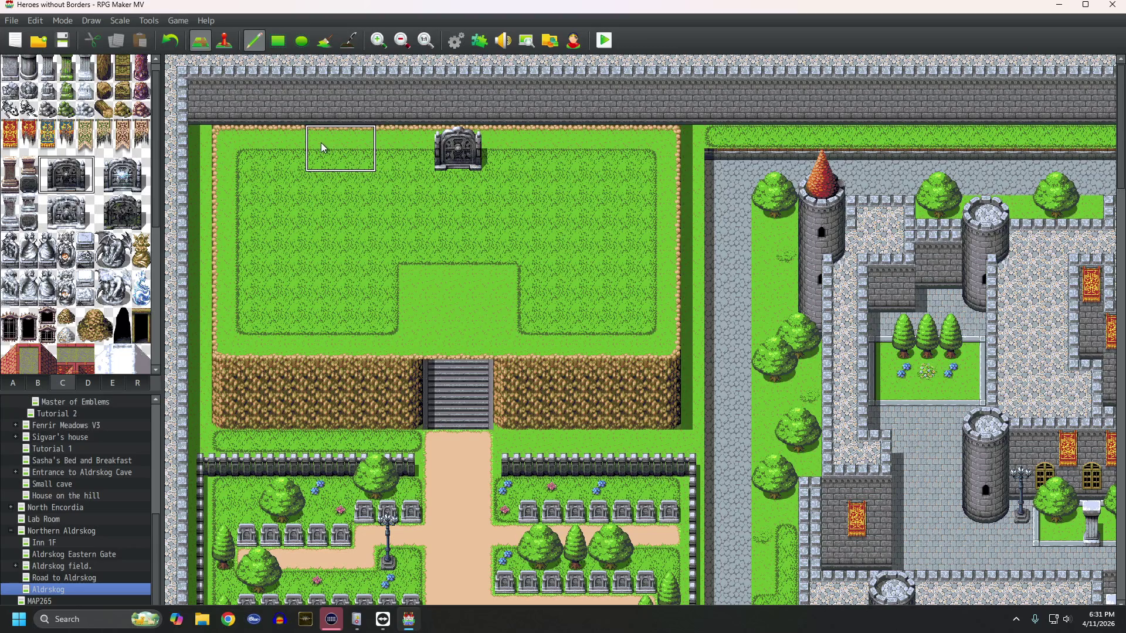
pyautogui.click(342, 147)
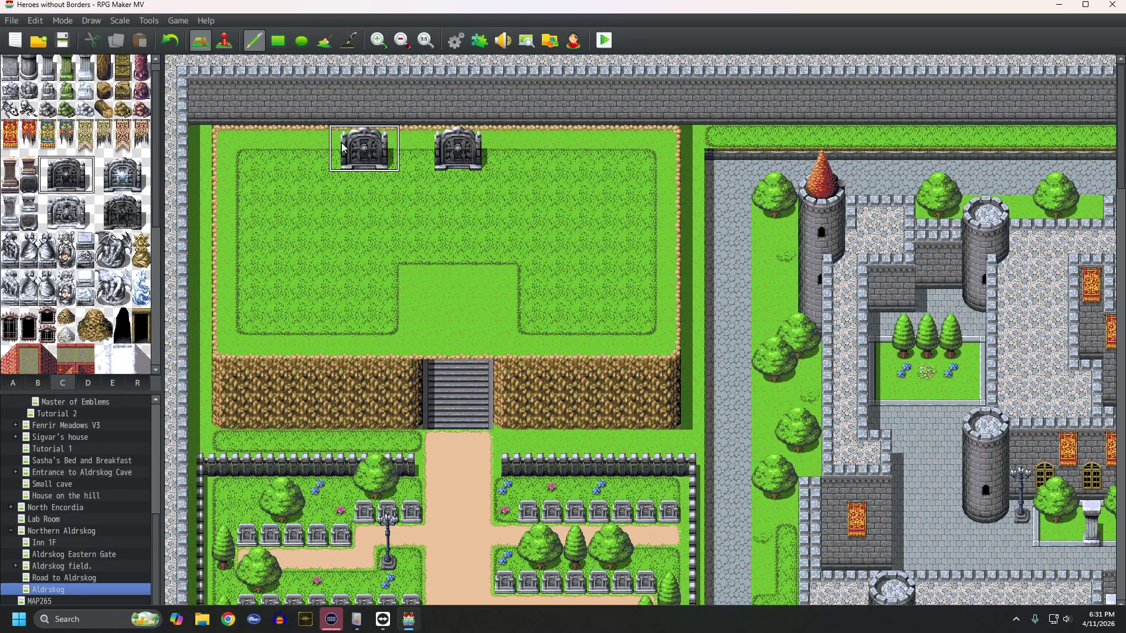
pyautogui.click(544, 147)
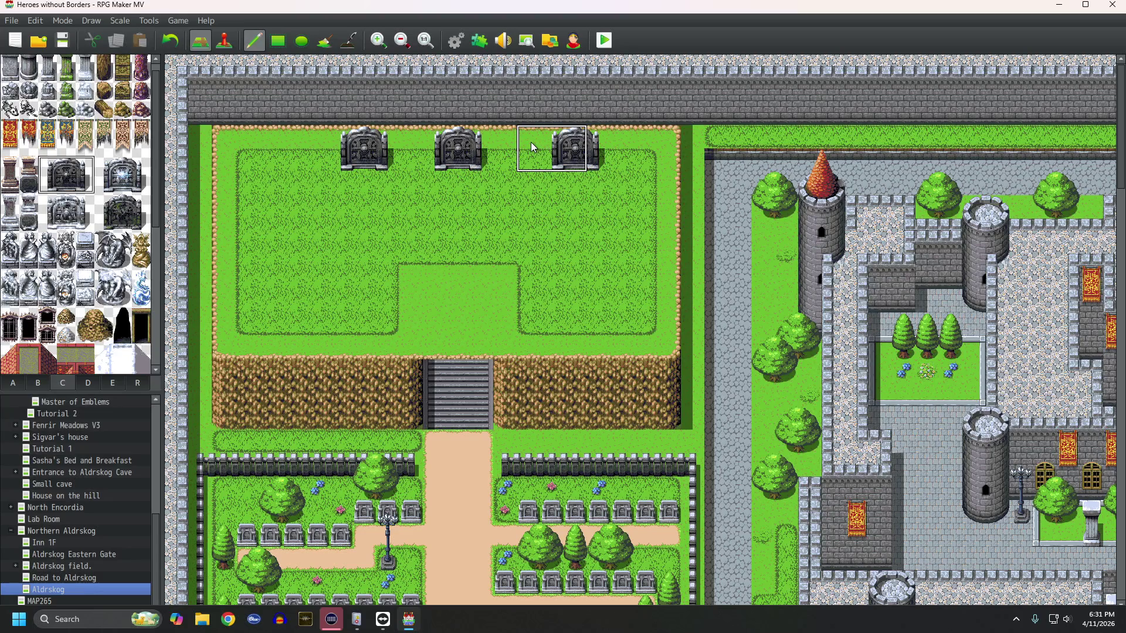
pyautogui.hotkey('ctrl', 'z')
pyautogui.click(530, 142)
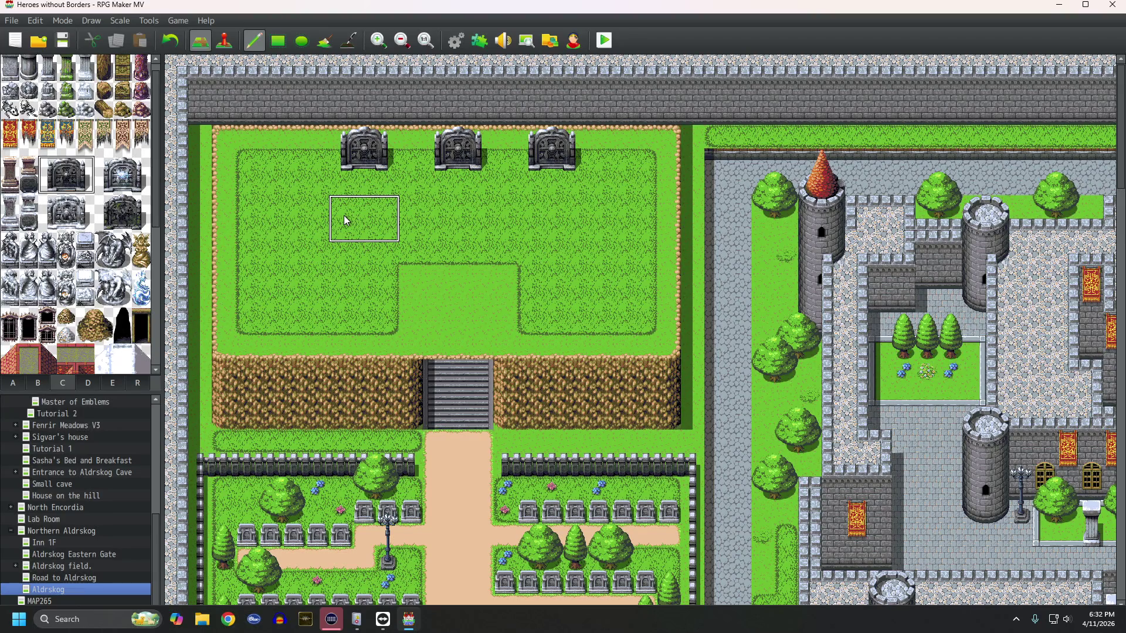
# Step: Add a second row of three mausoleums and a third row of two, leaving its centre open
pyautogui.click(344, 220)
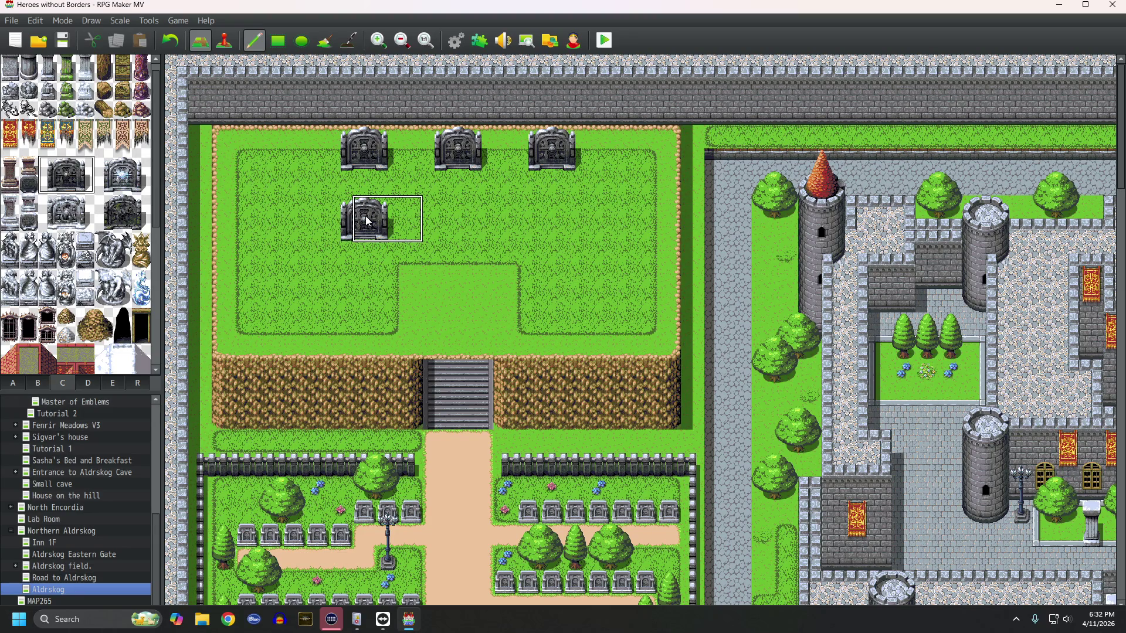
pyautogui.click(441, 215)
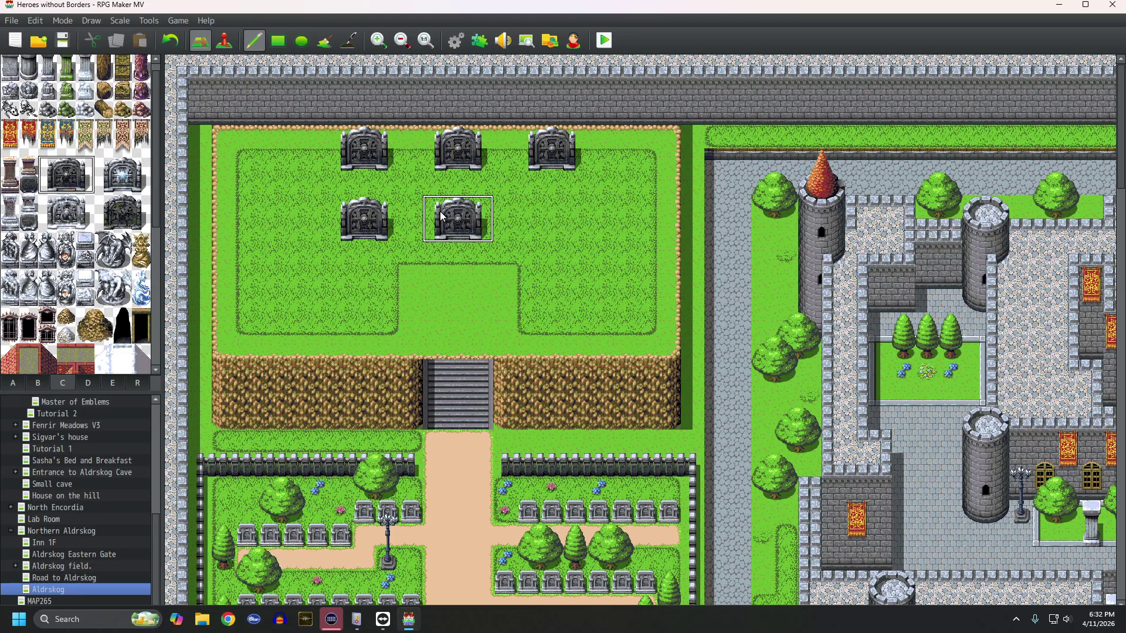
pyautogui.click(532, 207)
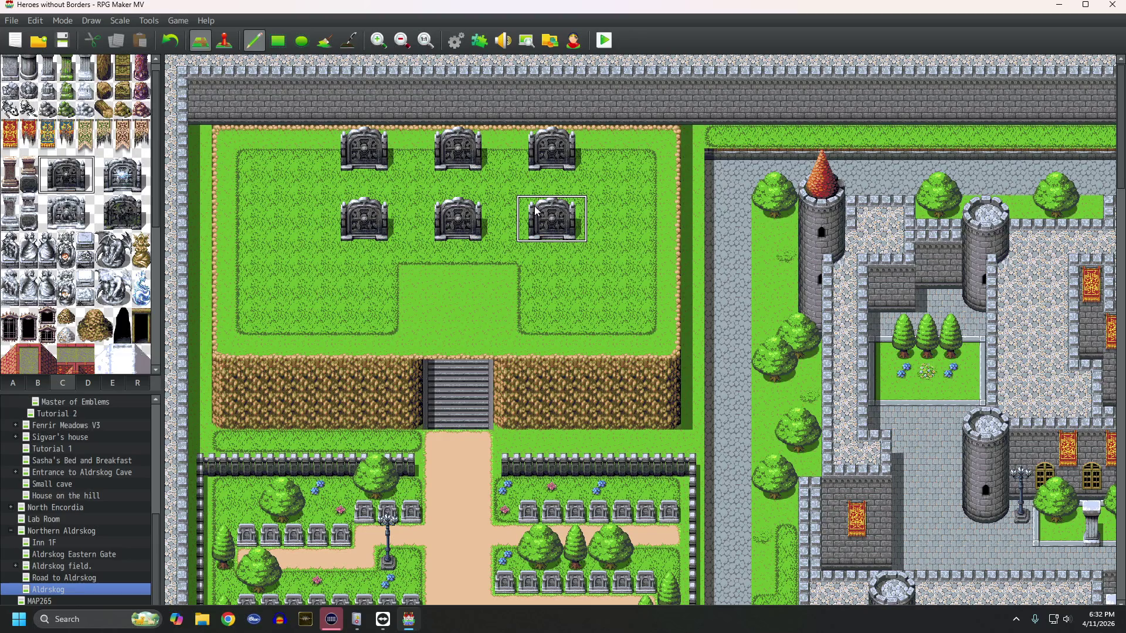
pyautogui.click(332, 282)
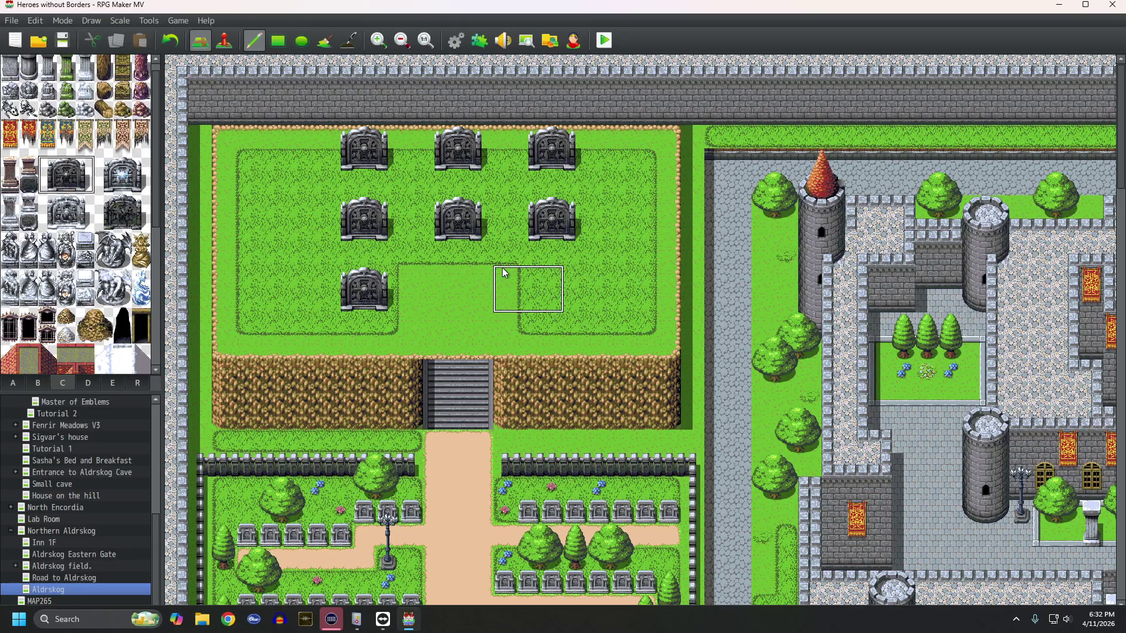
pyautogui.click(538, 274)
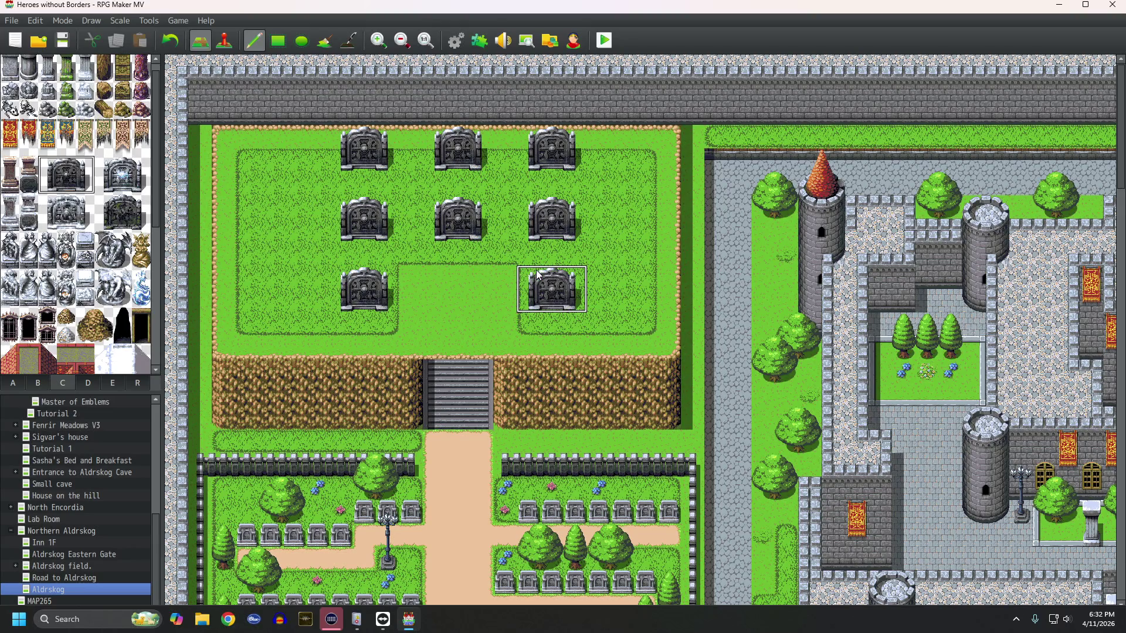
pyautogui.click(22, 384)
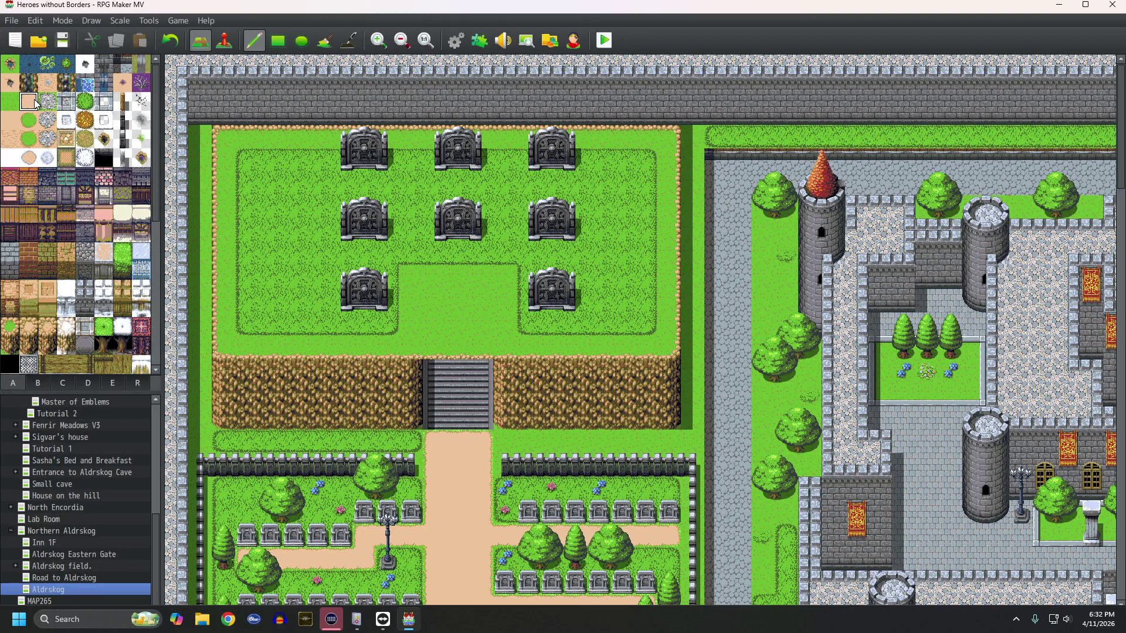
# Step: Paint a dirt path from the stairs onto the plateau and erase the shadow along its left side
pyautogui.click(9, 120)
pyautogui.moveTo(362, 256)
pyautogui.mouseDown()
pyautogui.moveTo(340, 254)
pyautogui.moveTo(403, 252)
pyautogui.mouseUp()
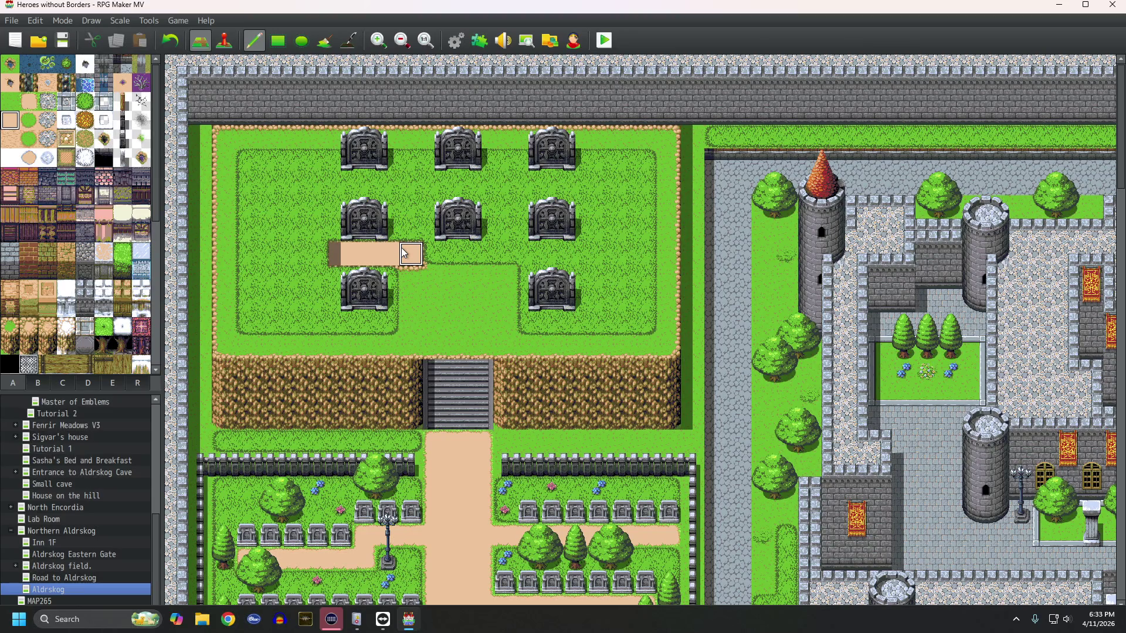
pyautogui.hotkey('ctrl', 'z')
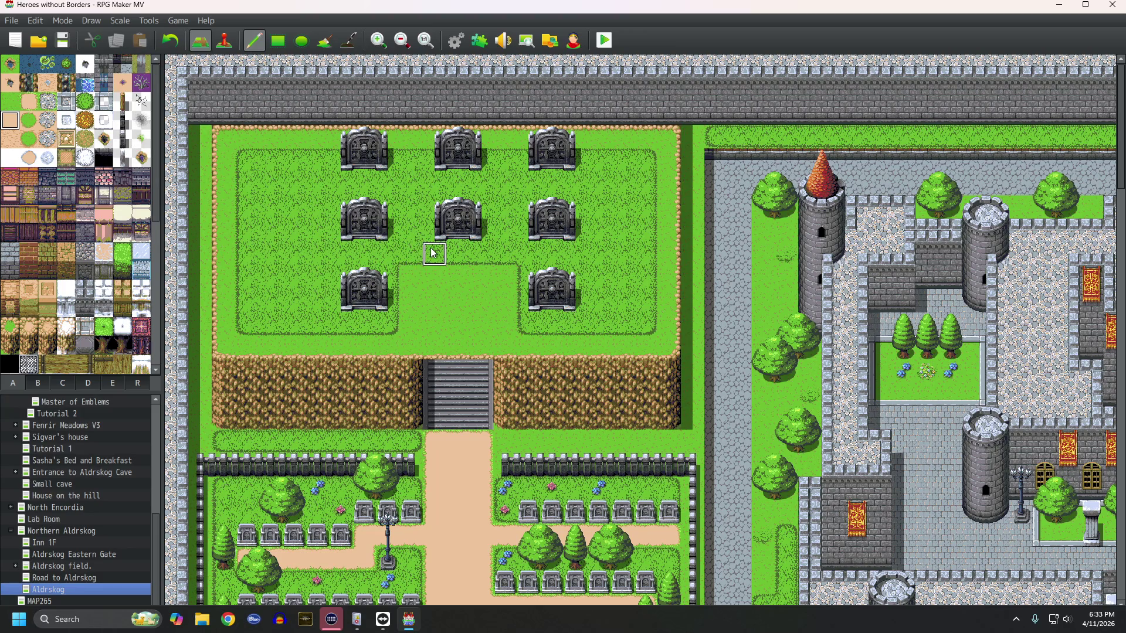
pyautogui.moveTo(434, 346)
pyautogui.mouseDown()
pyautogui.moveTo(480, 344)
pyautogui.moveTo(479, 292)
pyautogui.mouseUp()
pyautogui.moveTo(478, 259)
pyautogui.mouseDown()
pyautogui.moveTo(457, 258)
pyautogui.moveTo(455, 299)
pyautogui.moveTo(434, 295)
pyautogui.moveTo(474, 323)
pyautogui.moveTo(469, 349)
pyautogui.moveTo(434, 329)
pyautogui.moveTo(436, 349)
pyautogui.moveTo(457, 285)
pyautogui.moveTo(481, 279)
pyautogui.moveTo(470, 302)
pyautogui.moveTo(490, 299)
pyautogui.moveTo(489, 347)
pyautogui.moveTo(463, 281)
pyautogui.moveTo(433, 326)
pyautogui.mouseUp()
pyautogui.hotkey('ctrl', 'z')
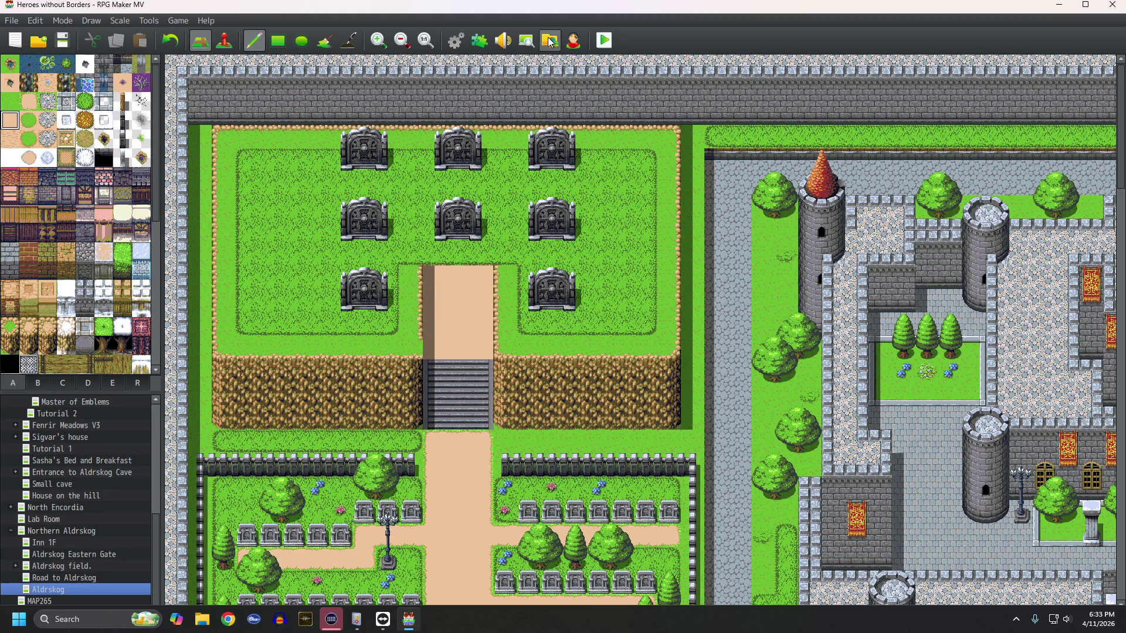
pyautogui.click(348, 42)
pyautogui.moveTo(440, 355); pyautogui.dragTo(428, 259)
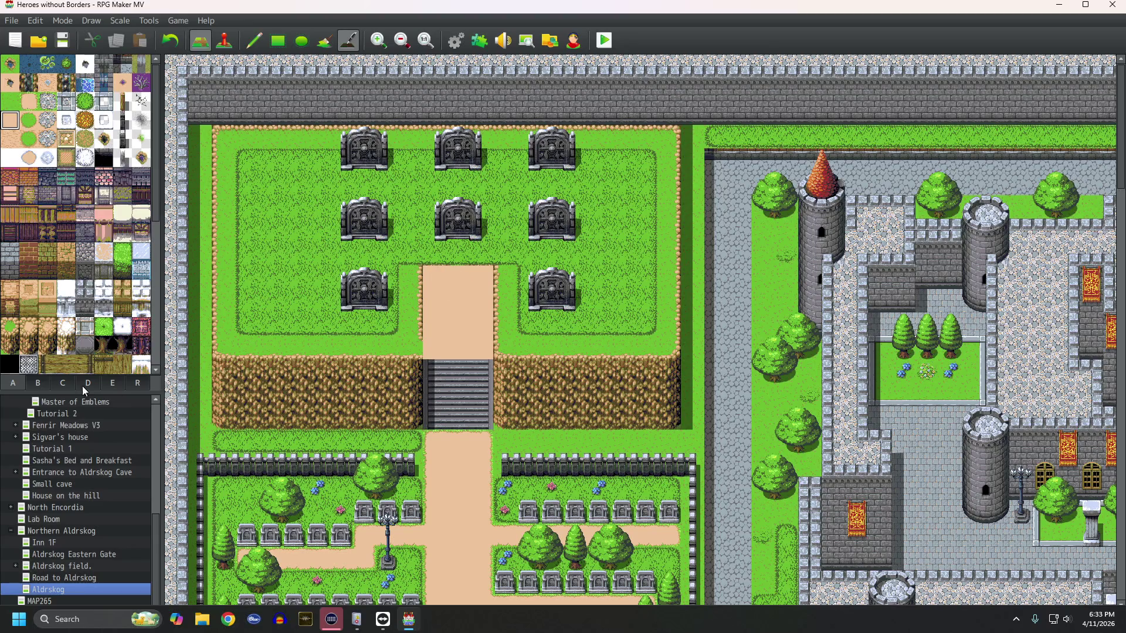
# Step: Look through the object and roof tilesets, then pick the plain grass tile for Pencil painting
pyautogui.click(37, 383)
pyautogui.scroll(-5, 64, 333)
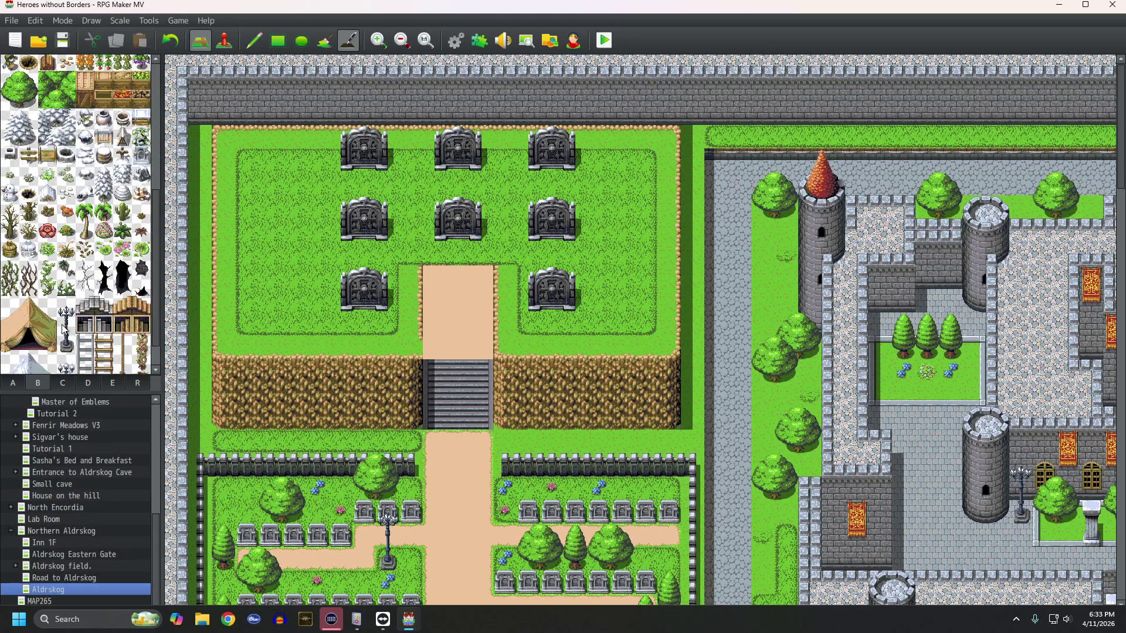
pyautogui.click(61, 384)
pyautogui.scroll(-5, 62, 355)
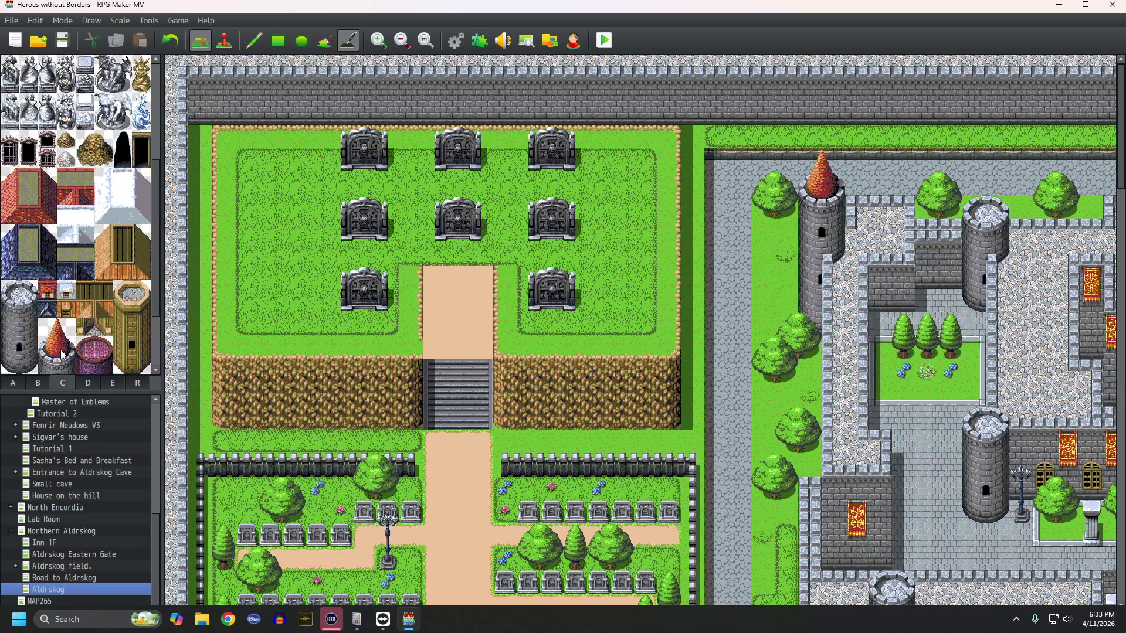
pyautogui.click(12, 383)
pyautogui.scroll(-3, 50, 349)
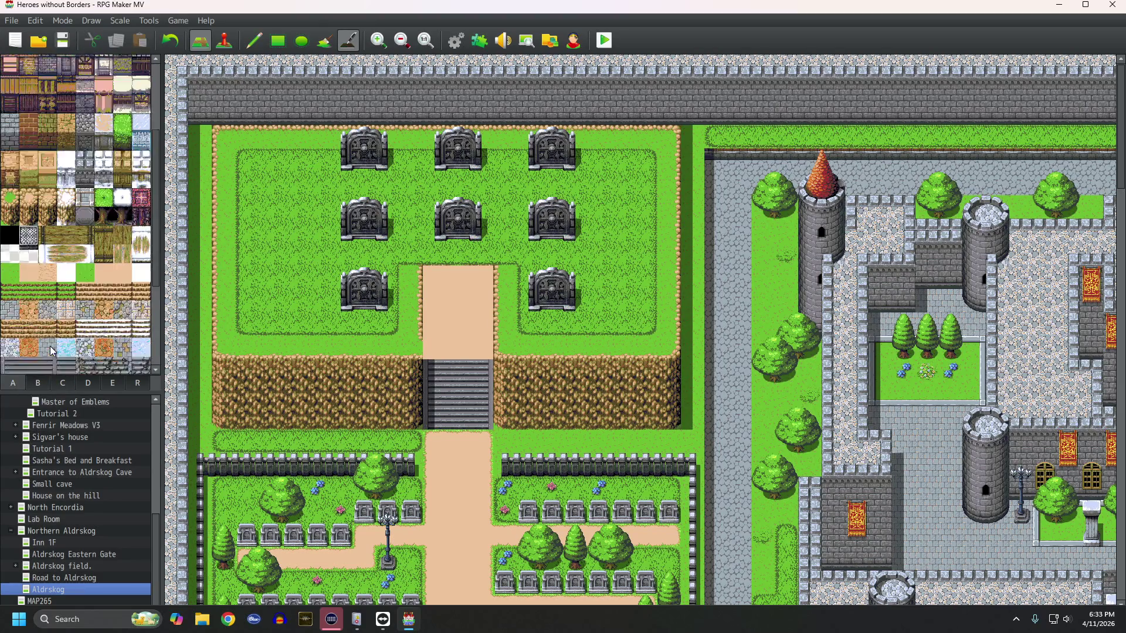
pyautogui.click(28, 309)
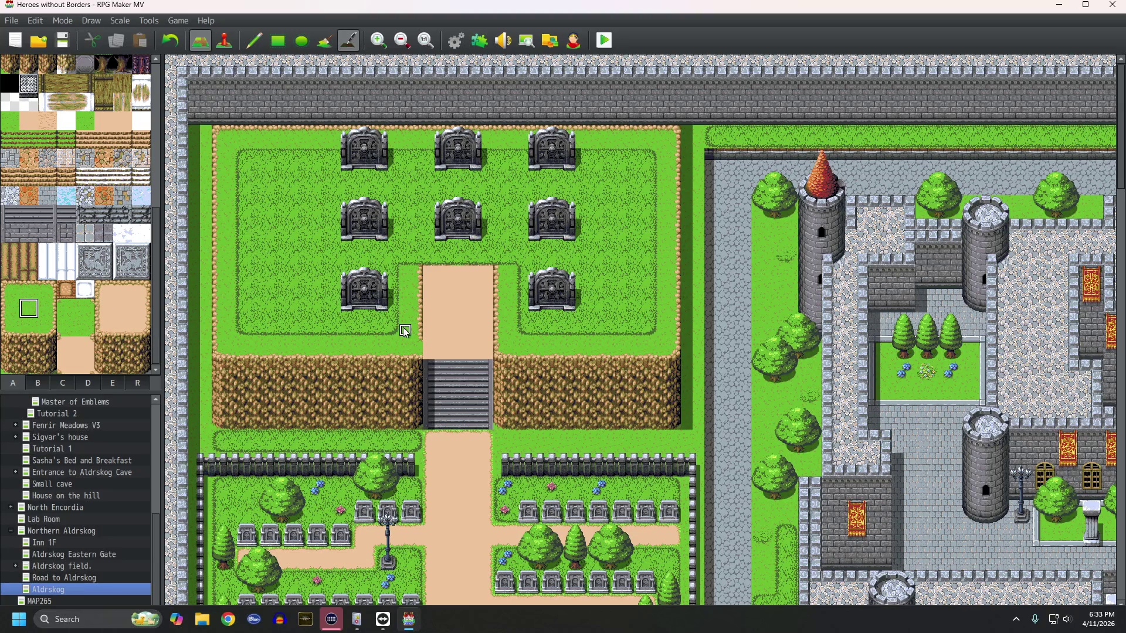
pyautogui.click(263, 50)
# Step: Paint grass over the rocky edges on both sides of the path, then select the sand tile
pyautogui.moveTo(412, 352)
pyautogui.mouseDown()
pyautogui.moveTo(411, 320)
pyautogui.moveTo(428, 300)
pyautogui.mouseUp()
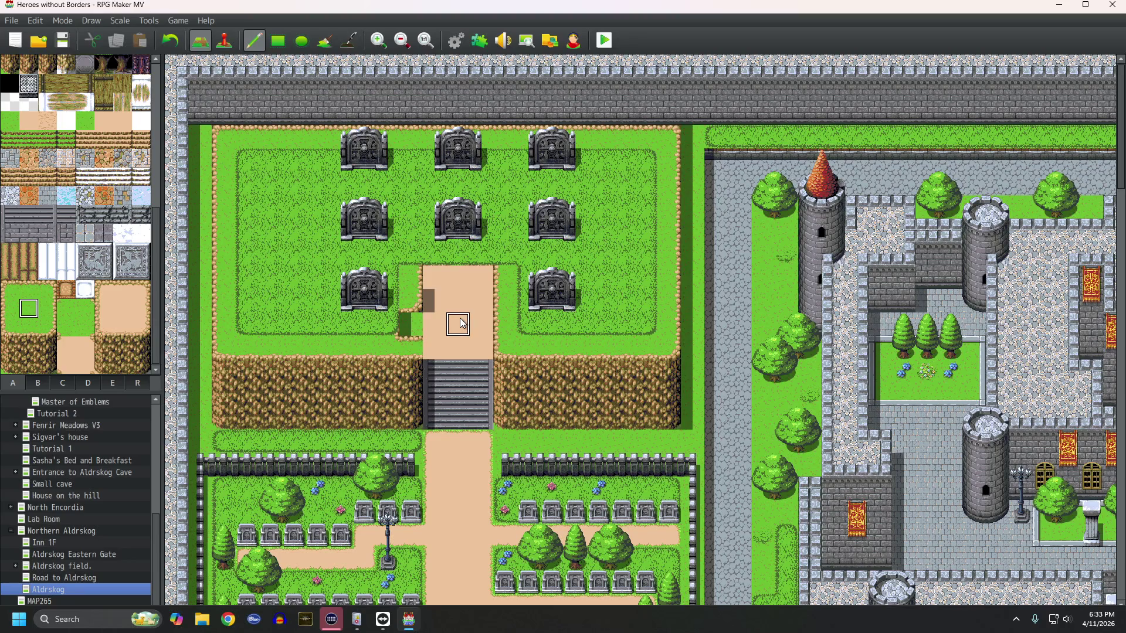
pyautogui.click(412, 332)
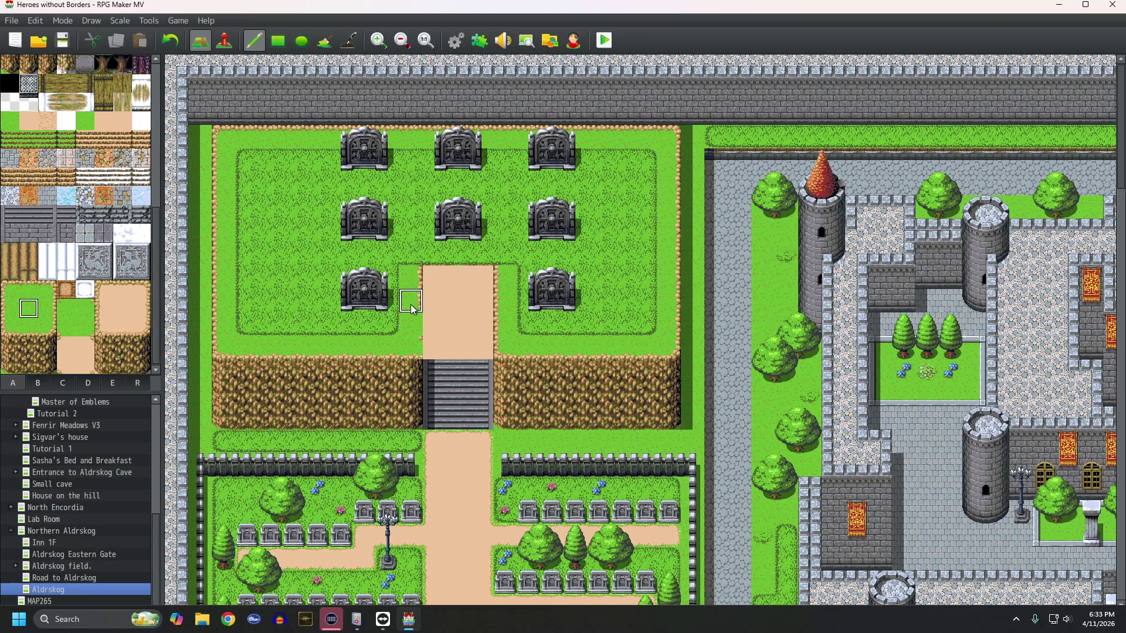
pyautogui.click(410, 277)
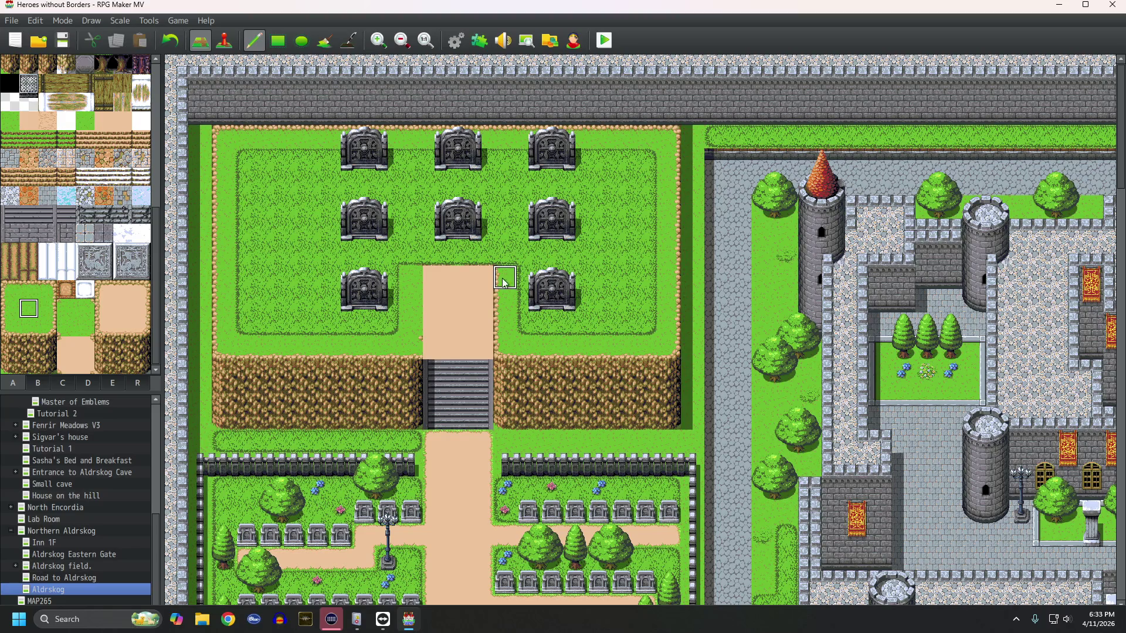
pyautogui.moveTo(502, 283); pyautogui.dragTo(508, 350)
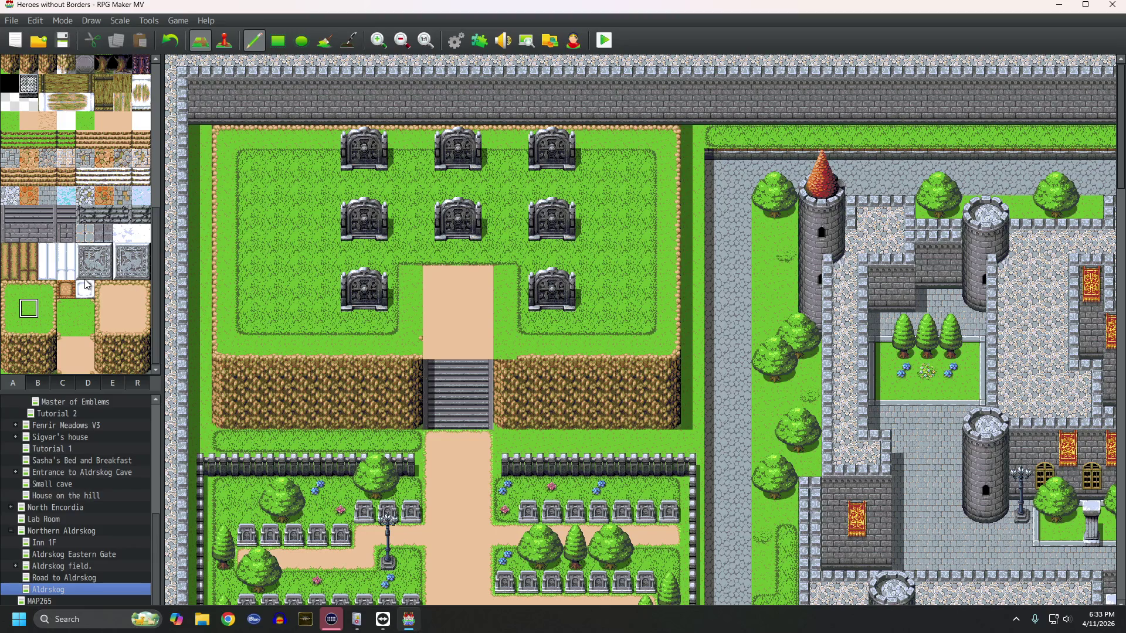
pyautogui.click(49, 330)
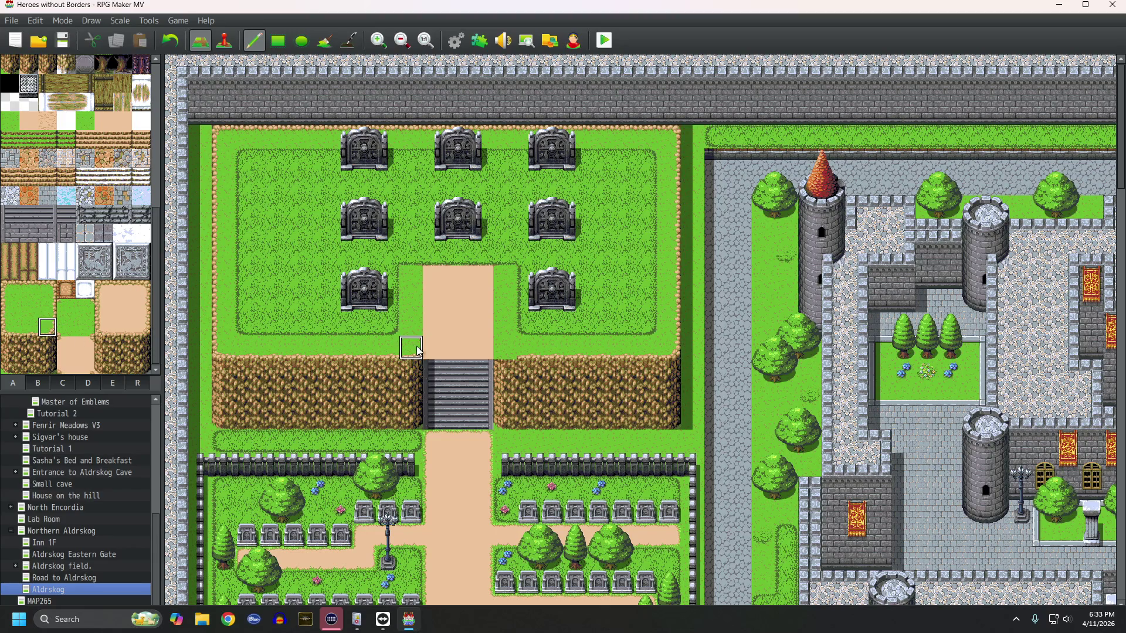
pyautogui.click(9, 327)
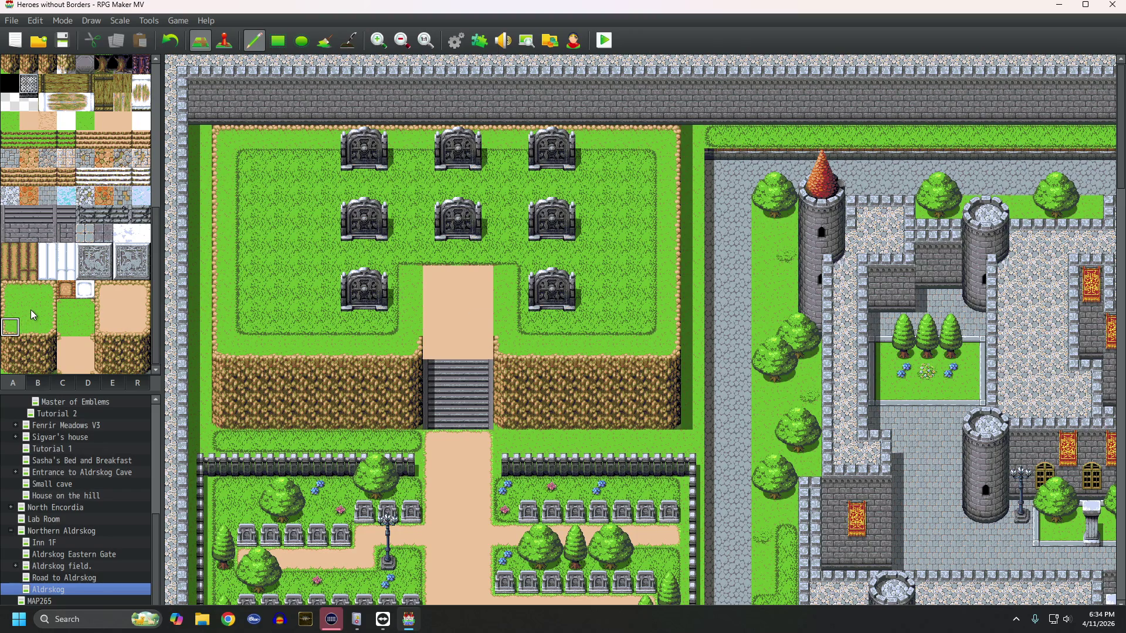
pyautogui.click(122, 307)
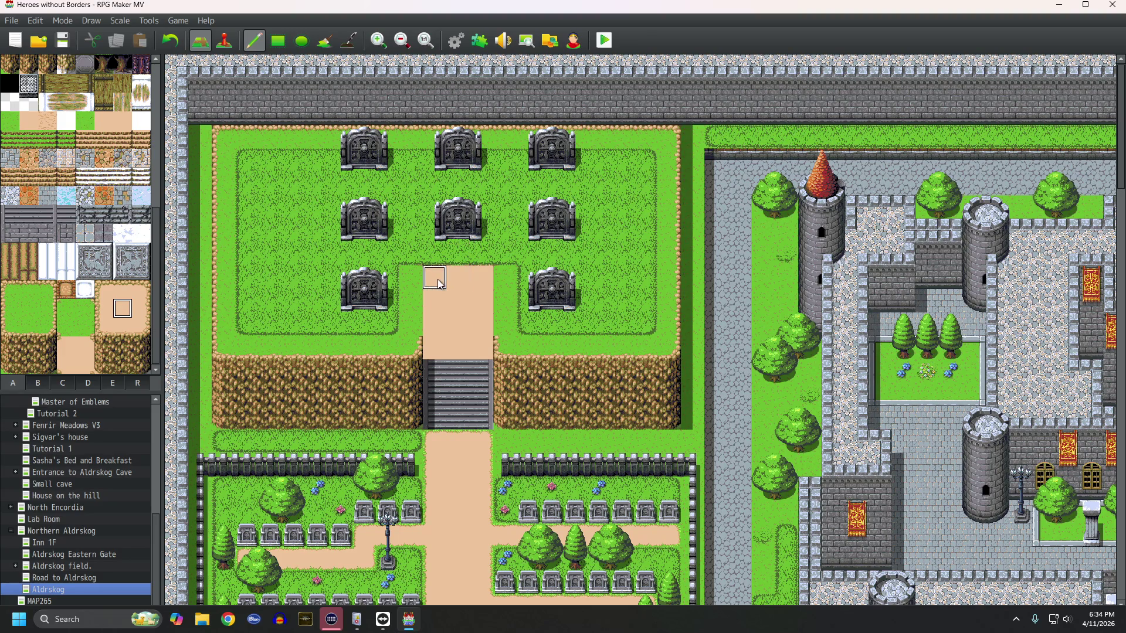
# Step: Paint a sand strip left and right from the path end below the middle mausoleum row
pyautogui.click(441, 259)
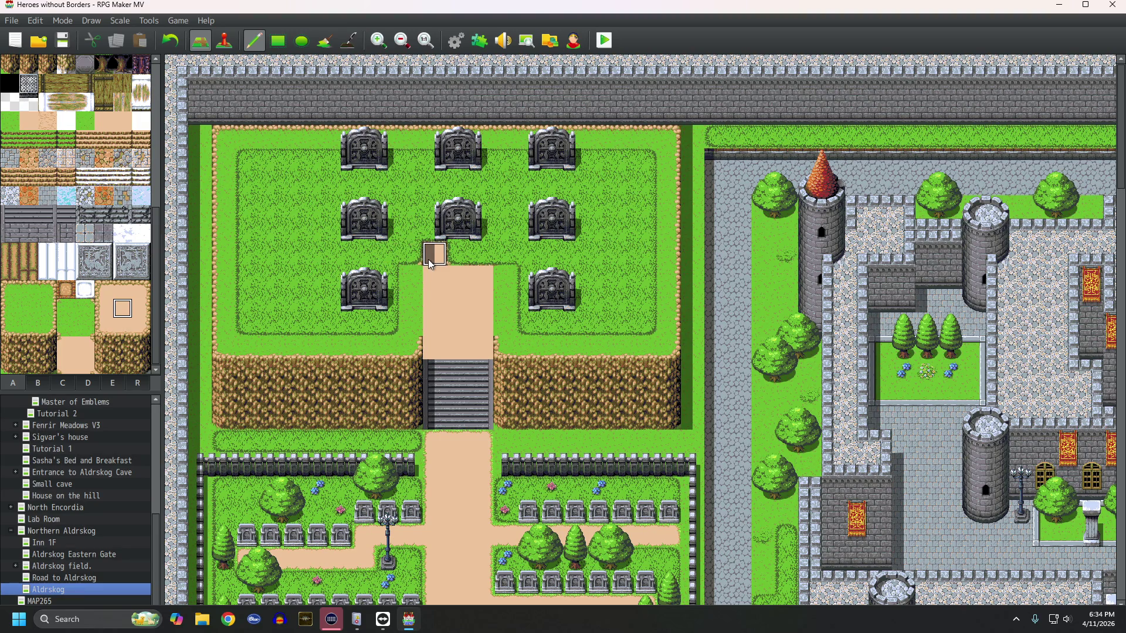
pyautogui.hotkey('ctrl', 'z')
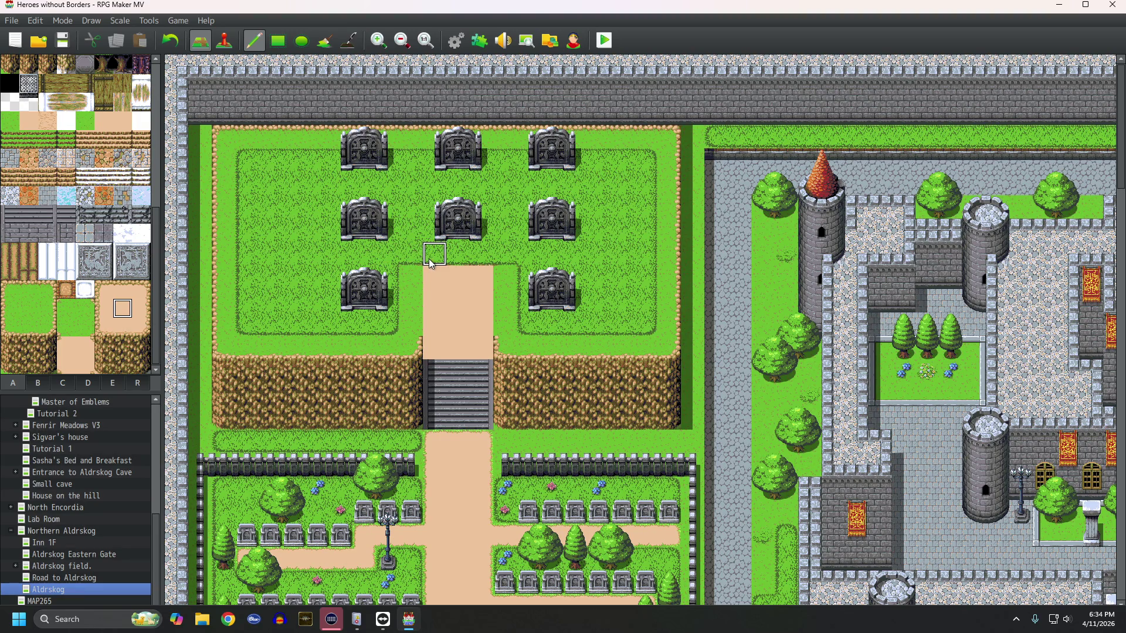
pyautogui.click(461, 255)
pyautogui.click(432, 264)
pyautogui.click(410, 258)
pyautogui.click(387, 258)
pyautogui.click(364, 258)
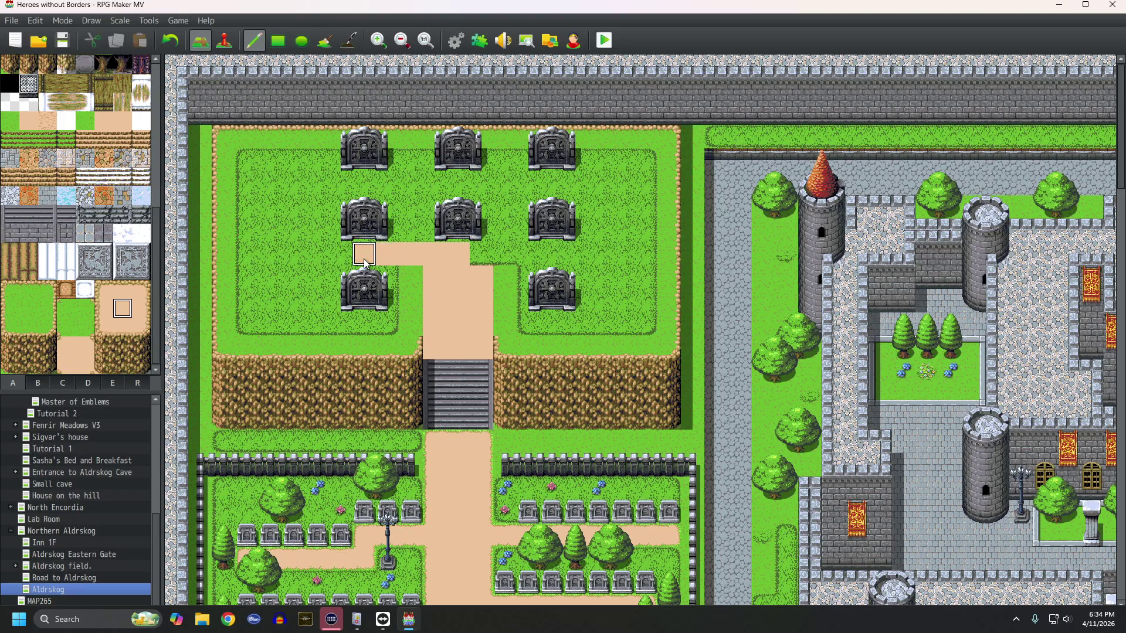
pyautogui.moveTo(500, 256)
pyautogui.mouseDown()
pyautogui.moveTo(475, 252)
pyautogui.moveTo(543, 253)
pyautogui.mouseUp()
pyautogui.click(574, 253)
# Step: Paint the loop's top stretch and left side to close the sand rectangle
pyautogui.moveTo(346, 187)
pyautogui.mouseDown()
pyautogui.moveTo(581, 188)
pyautogui.moveTo(602, 211)
pyautogui.moveTo(600, 255)
pyautogui.mouseUp()
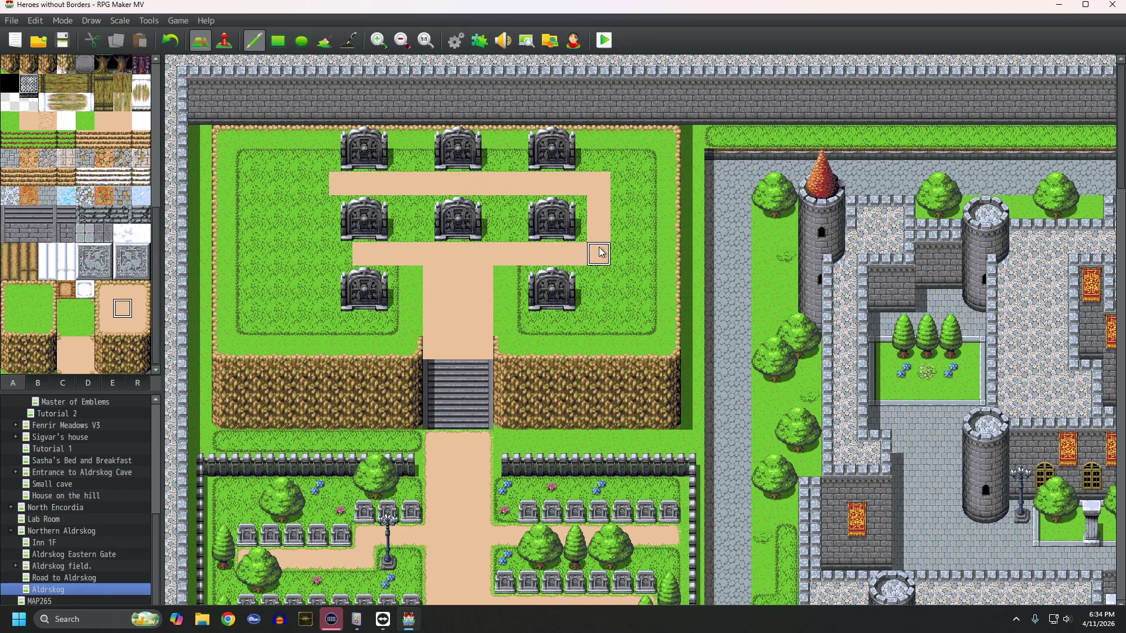
pyautogui.moveTo(339, 254)
pyautogui.mouseDown()
pyautogui.moveTo(316, 252)
pyautogui.moveTo(315, 185)
pyautogui.mouseUp()
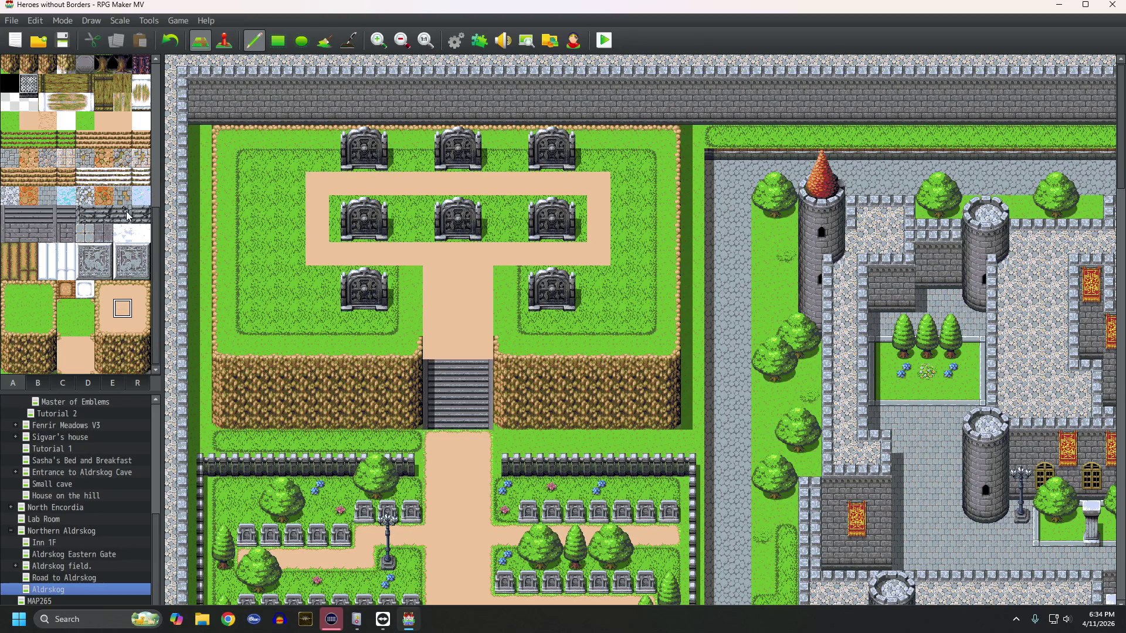
pyautogui.scroll(5, 50, 231)
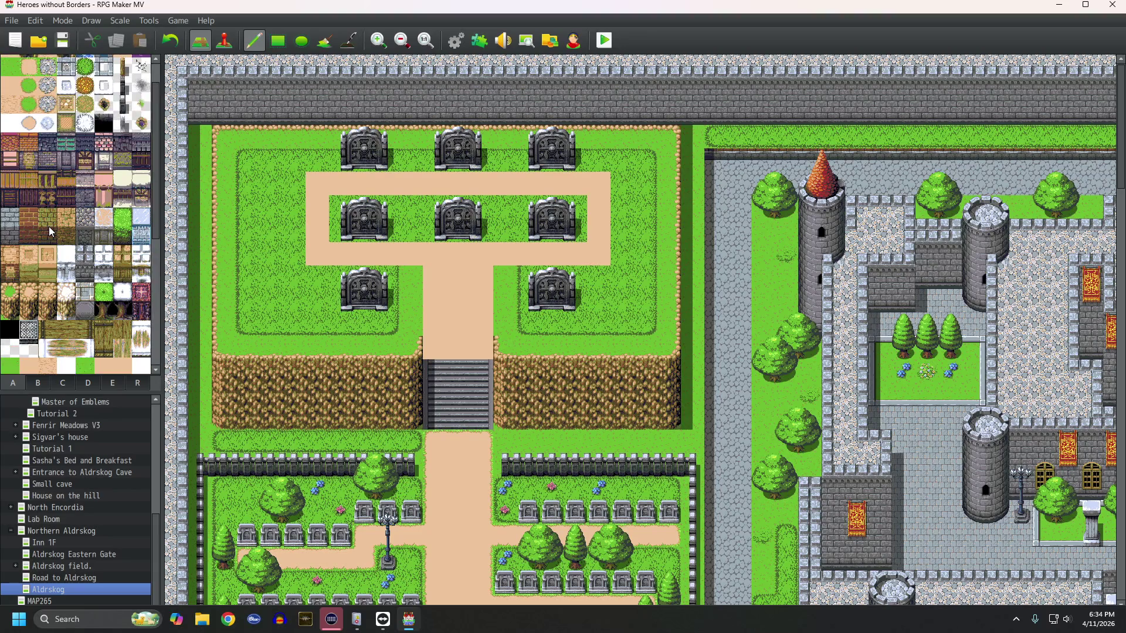
# Step: Paint grass over the middle-row mausoleums, the top gates' lower halves and the lower gates' upper halves
pyautogui.click(85, 101)
pyautogui.click(340, 161)
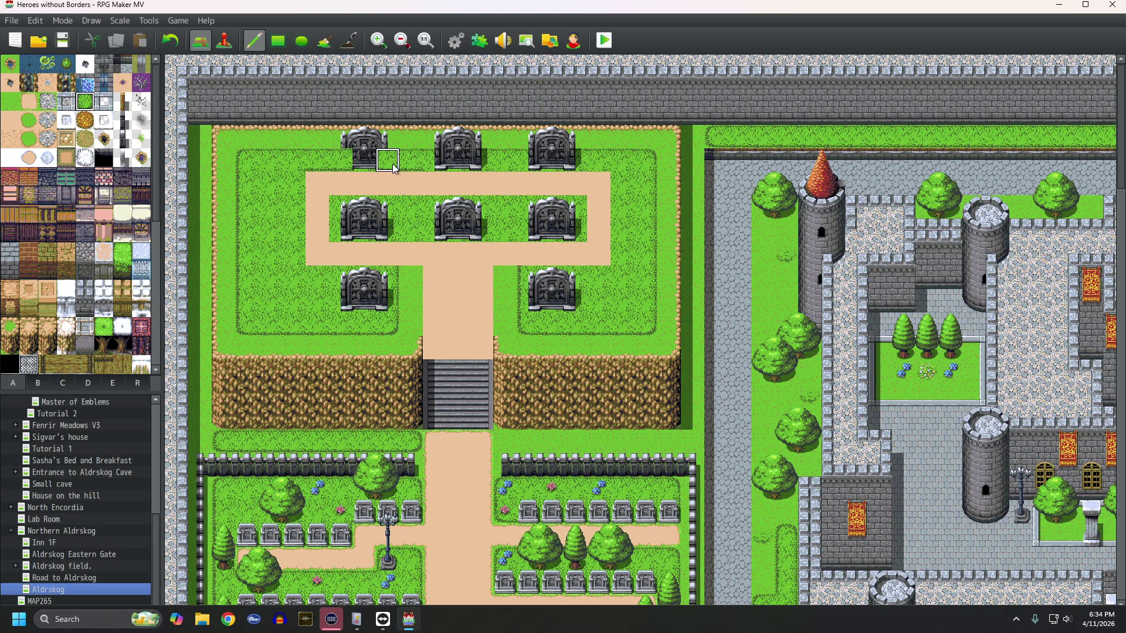
pyautogui.moveTo(270, 160); pyautogui.dragTo(575, 160)
pyautogui.moveTo(573, 231)
pyautogui.mouseDown()
pyautogui.moveTo(346, 230)
pyautogui.moveTo(343, 208)
pyautogui.moveTo(547, 212)
pyautogui.mouseUp()
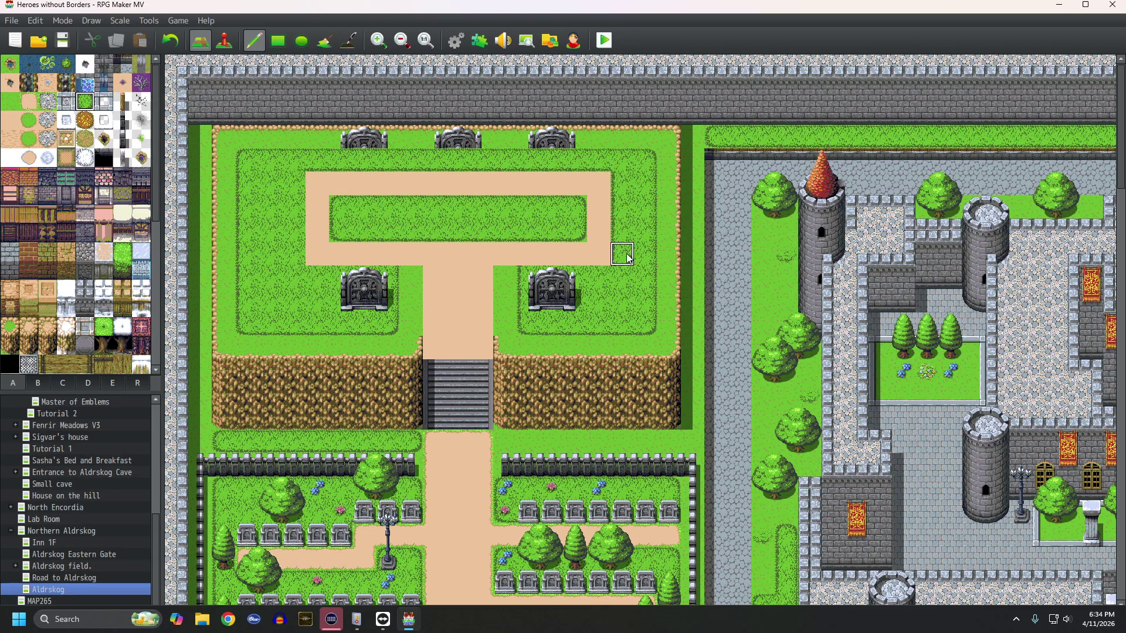
pyautogui.moveTo(623, 277); pyautogui.dragTo(536, 278)
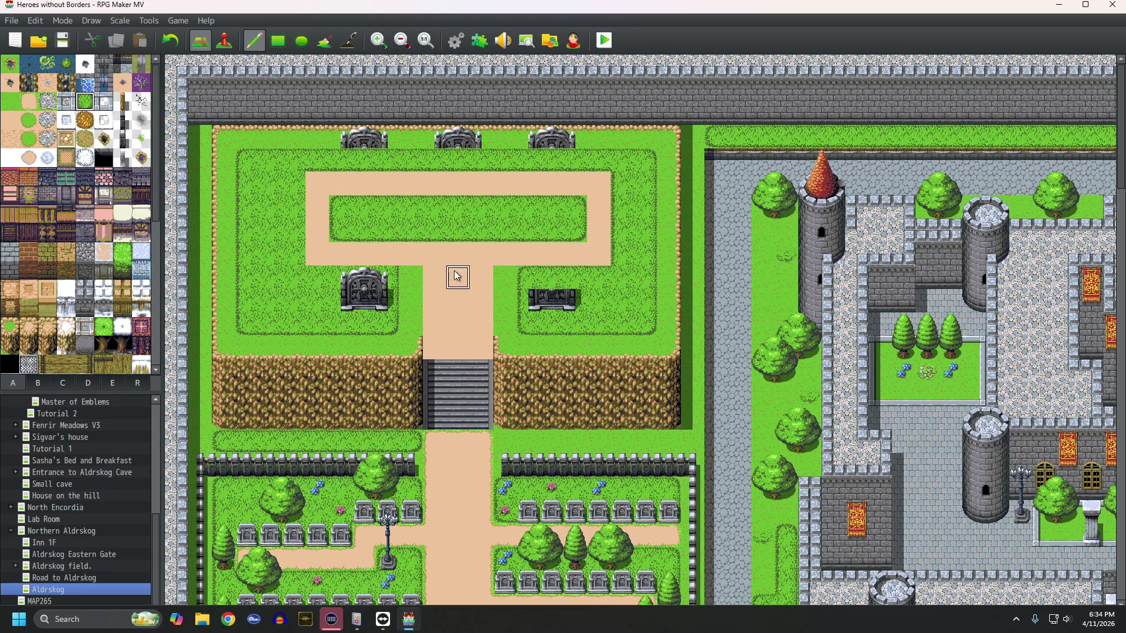
pyautogui.moveTo(387, 278); pyautogui.dragTo(343, 278)
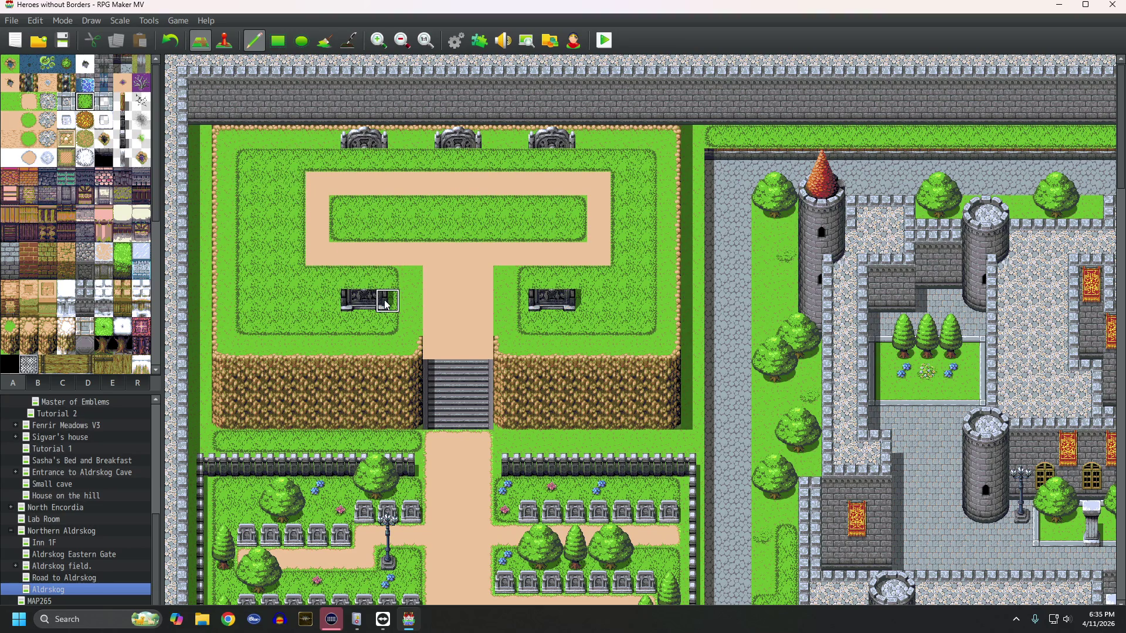
pyautogui.click(39, 384)
# Step: Stamp the three-tile gate's lower half under the three top-row mausoleums to complete them
pyautogui.scroll(5, 54, 251)
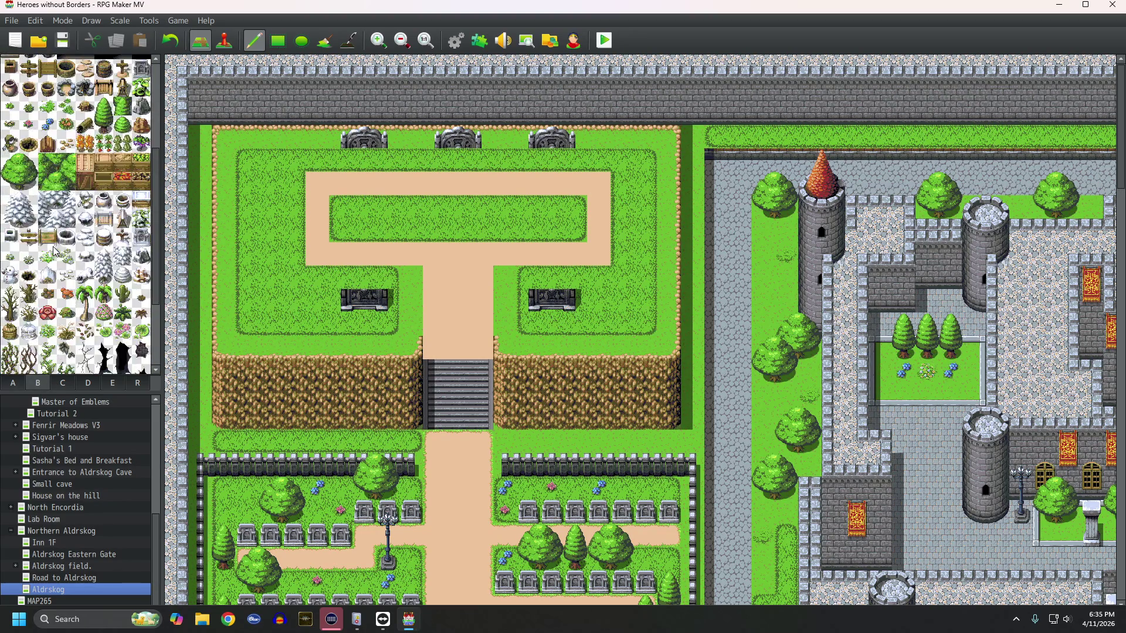
pyautogui.scroll(-5, 54, 251)
pyautogui.click(63, 385)
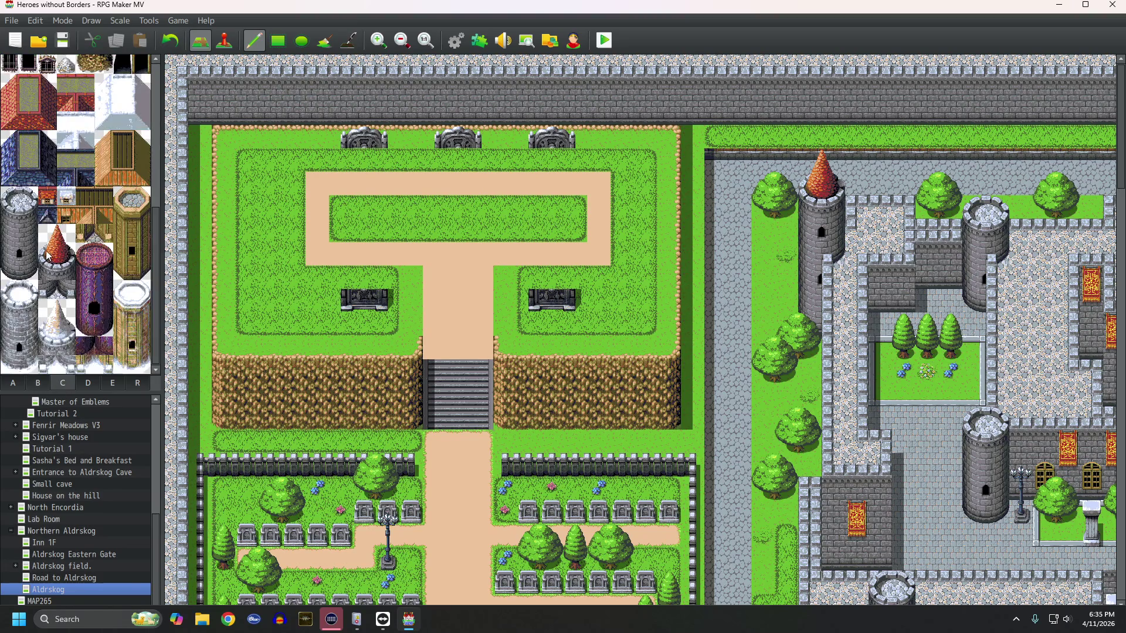
pyautogui.scroll(10, 47, 253)
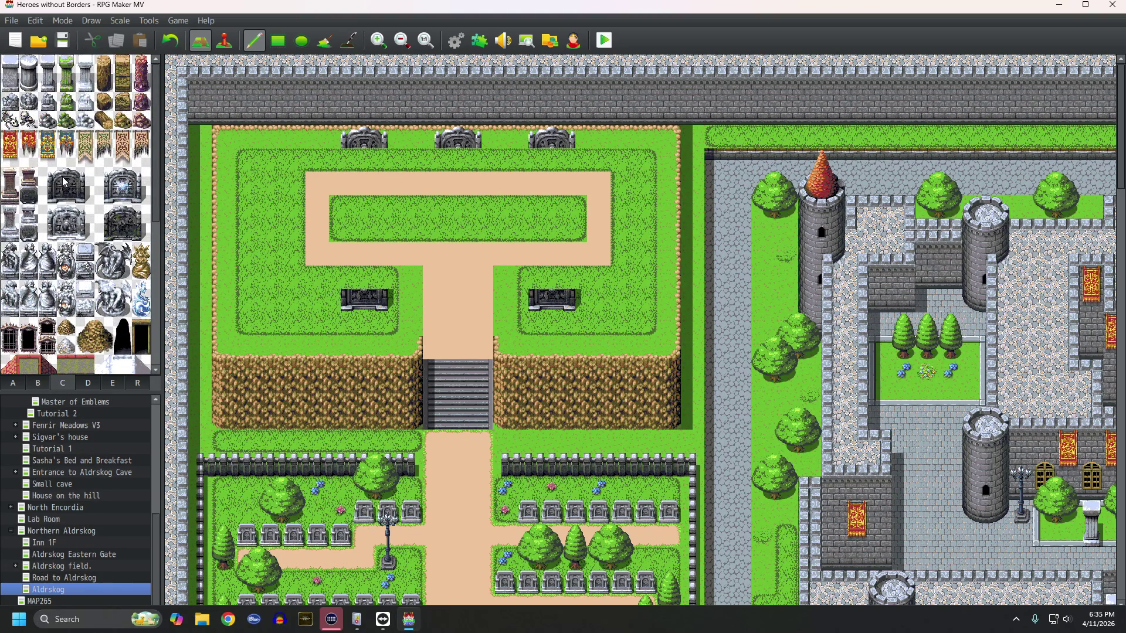
pyautogui.click(66, 199)
pyautogui.moveTo(49, 200); pyautogui.dragTo(88, 203)
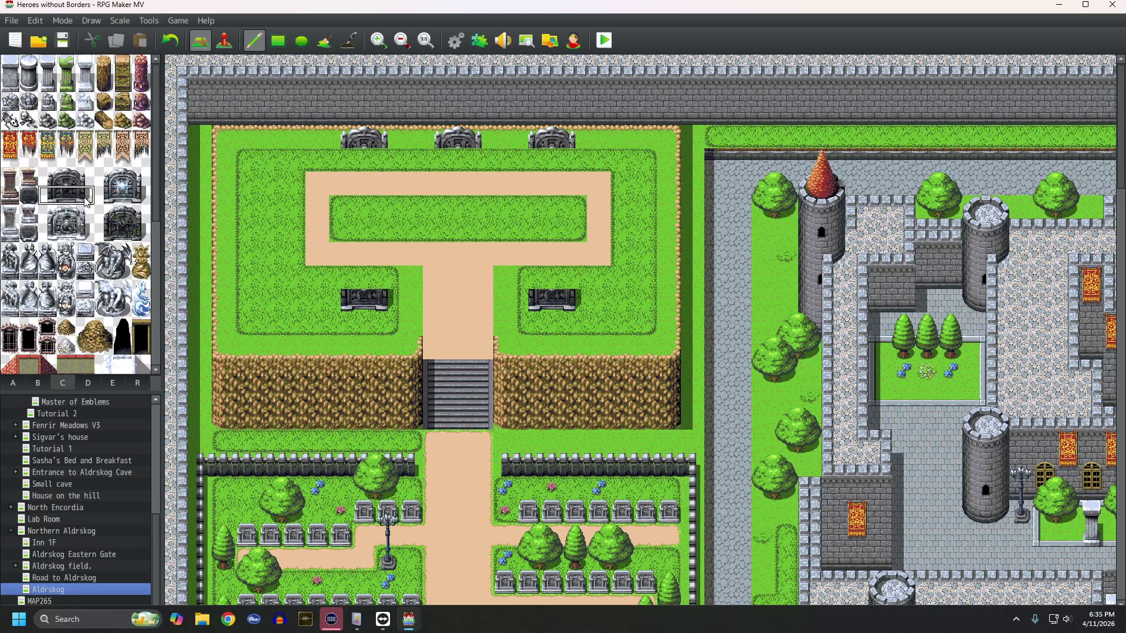
pyautogui.click(343, 159)
pyautogui.click(434, 160)
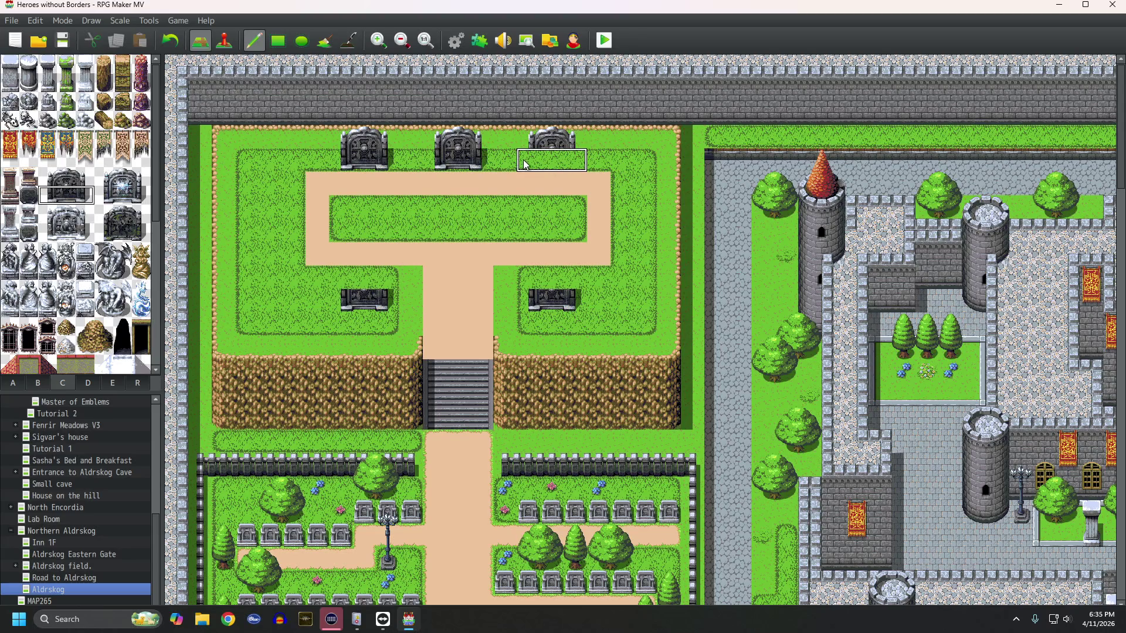
pyautogui.click(523, 163)
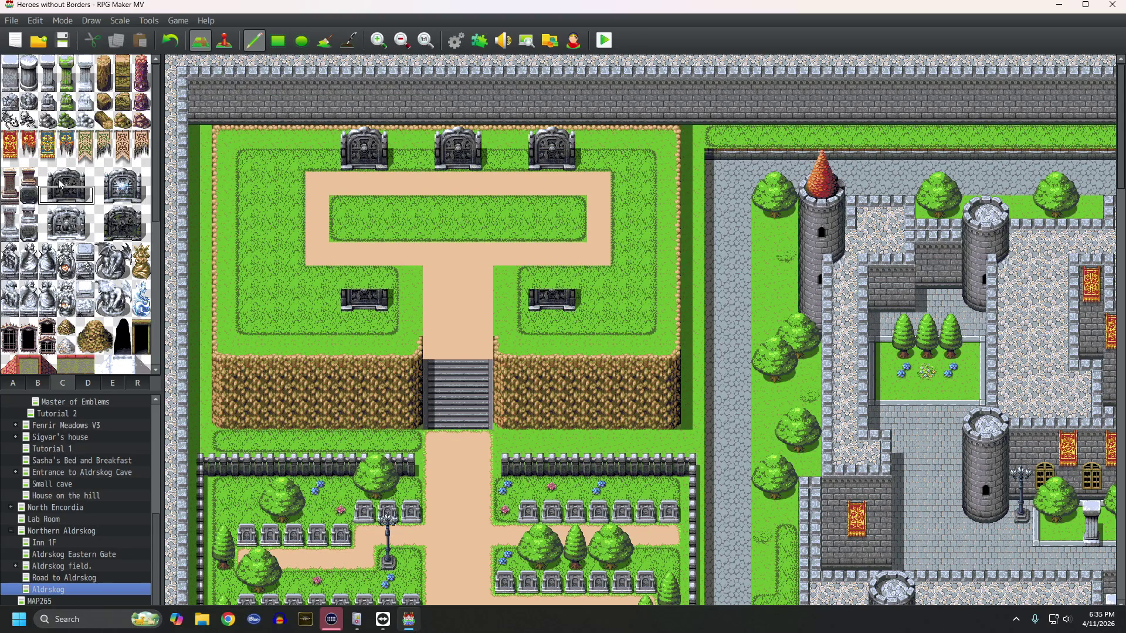
# Step: Stamp the gate's top half onto the lower left and lower right mausoleums
pyautogui.moveTo(54, 182); pyautogui.dragTo(84, 182)
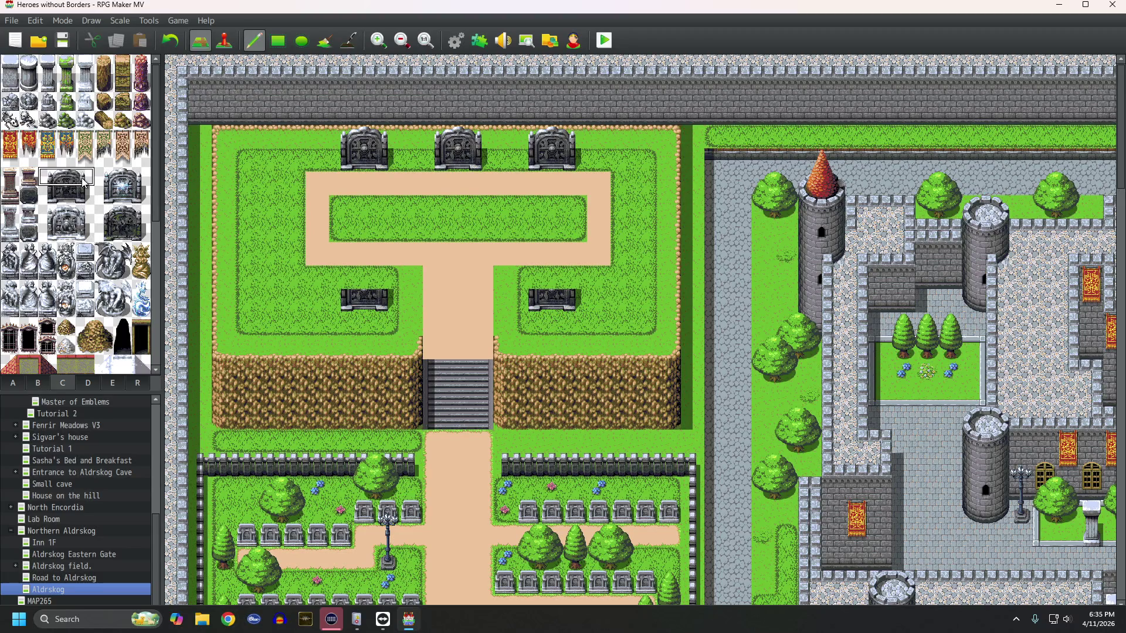
pyautogui.click(339, 277)
pyautogui.click(550, 277)
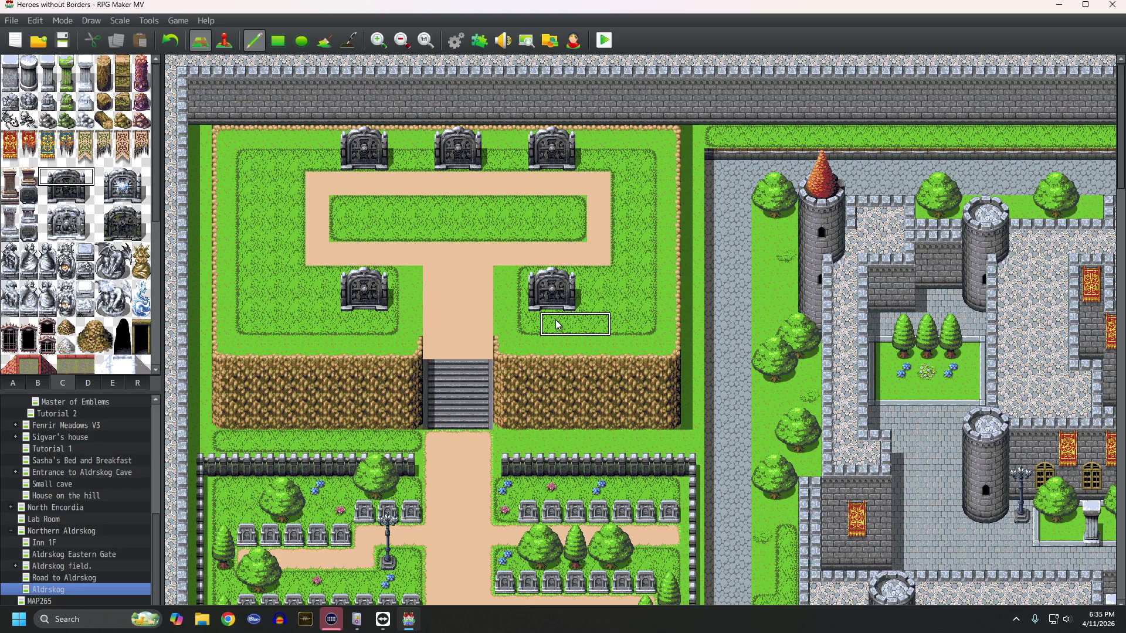
pyautogui.scroll(-3, 597, 302)
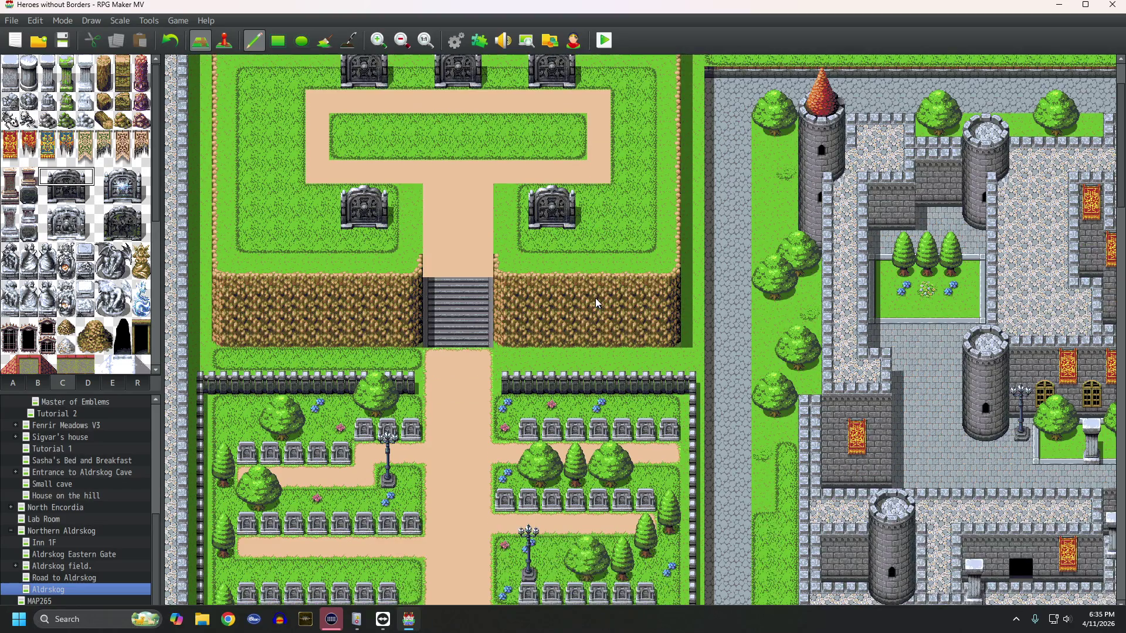
# Step: Scroll down past the graveyard and zoom out until the whole Aldrskog map is visible
pyautogui.scroll(-12, 597, 303)
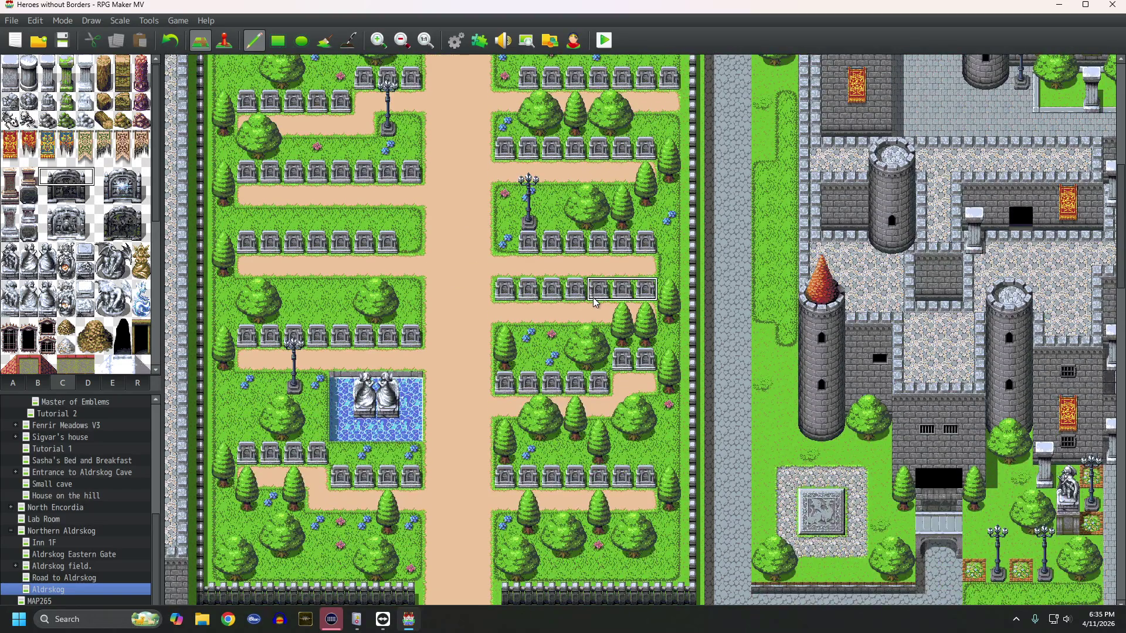
pyautogui.scroll(-8, 594, 302)
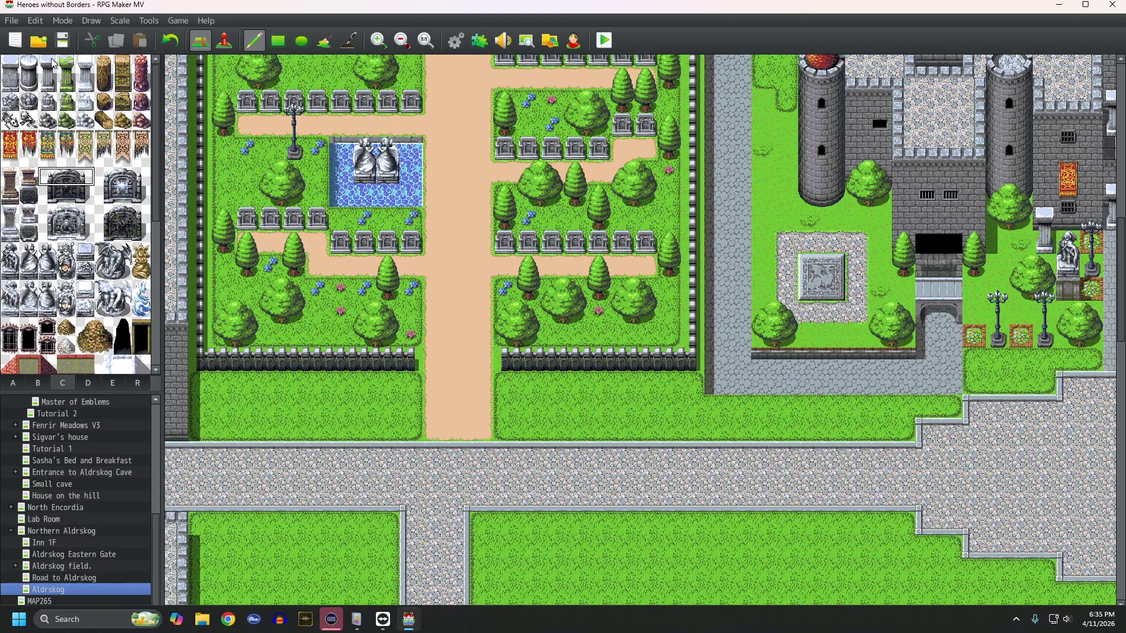
pyautogui.click(402, 47)
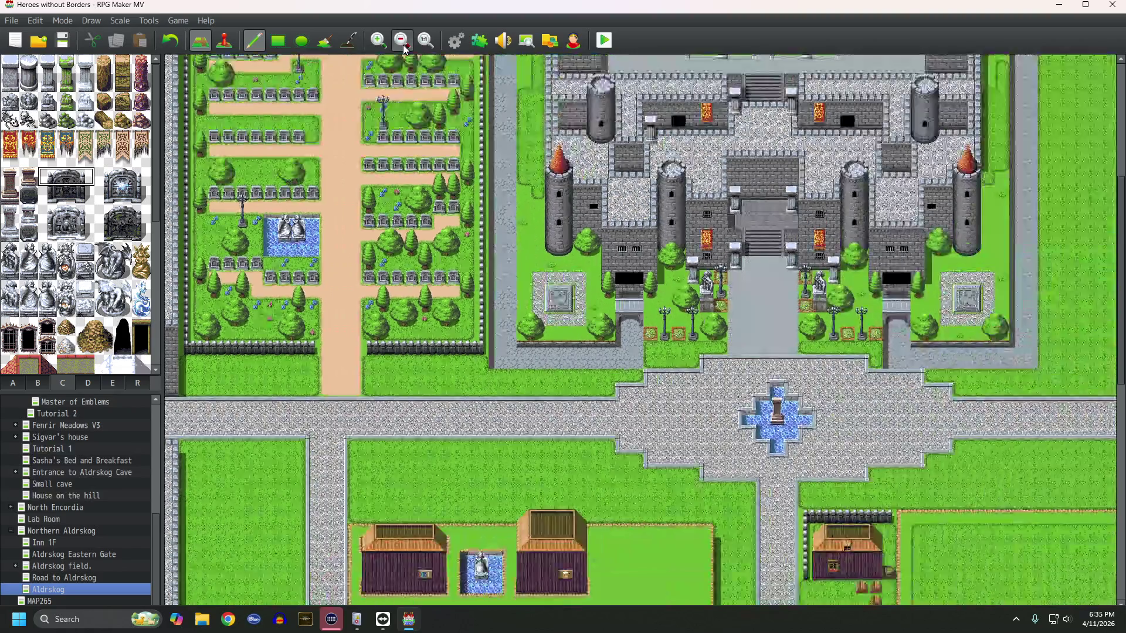
pyautogui.click(404, 47)
pyautogui.click(404, 47)
pyautogui.click(404, 47)
pyautogui.click(403, 46)
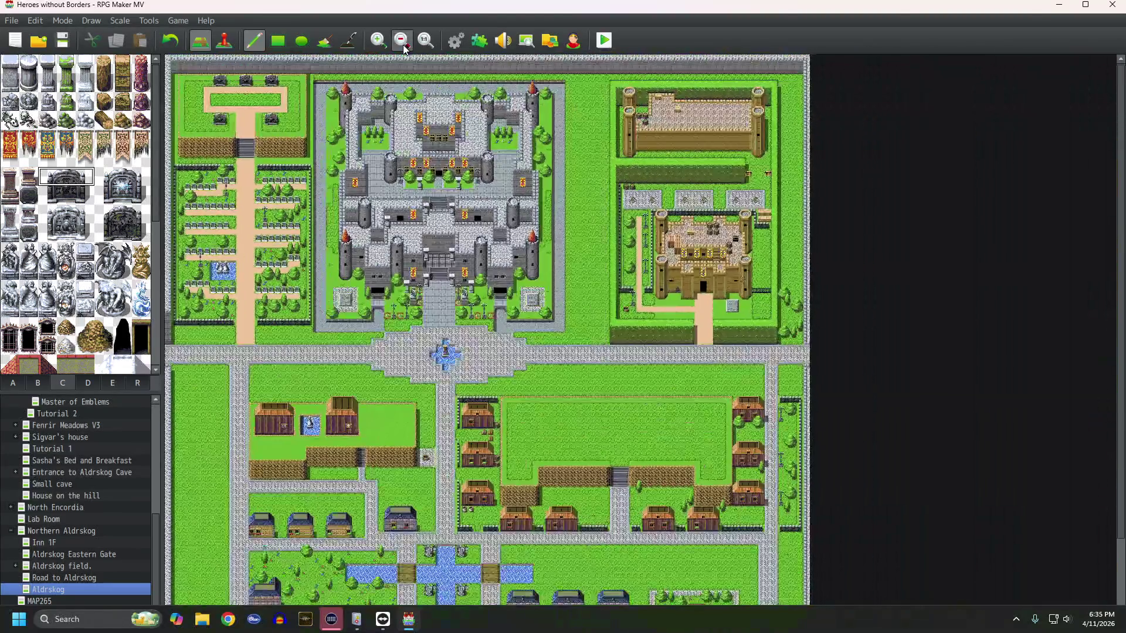
pyautogui.click(403, 47)
pyautogui.click(403, 47)
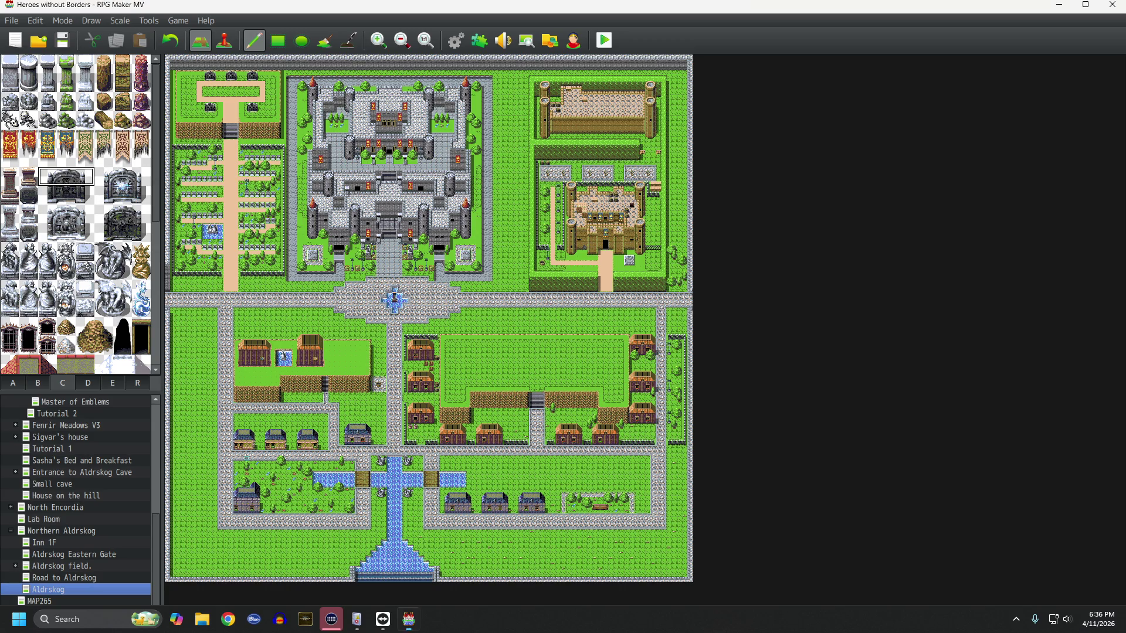
# Step: Place a stone gate from tileset C in the upper-left memorial garden
pyautogui.press('super+shift+s')
pyautogui.press('Escape')
pyautogui.click(378, 45)
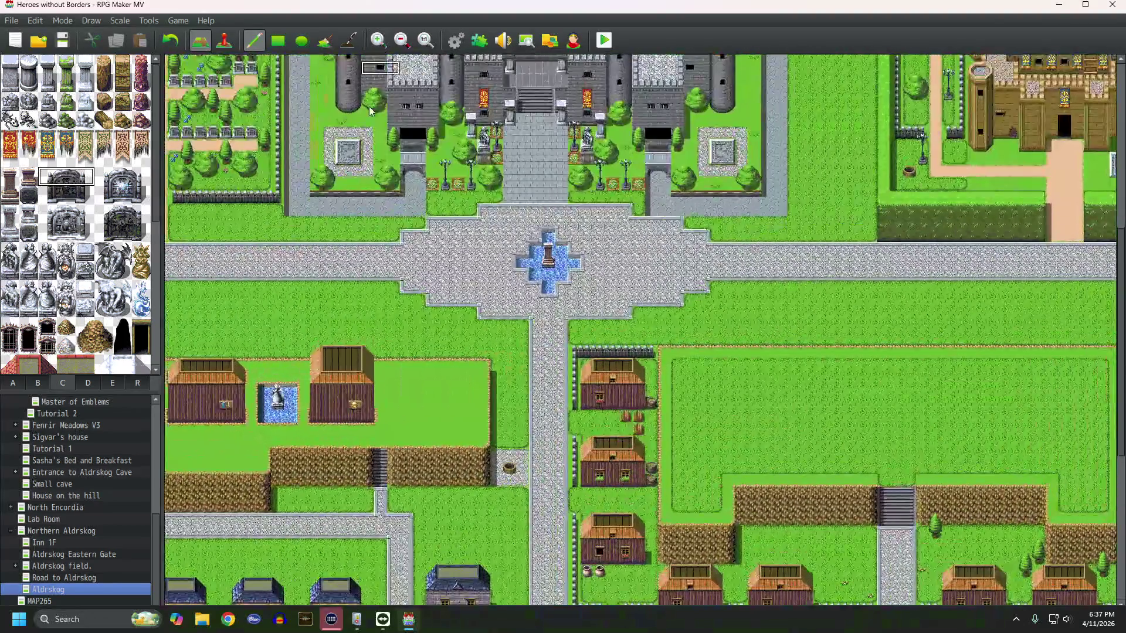
pyautogui.middleClick(416, 279)
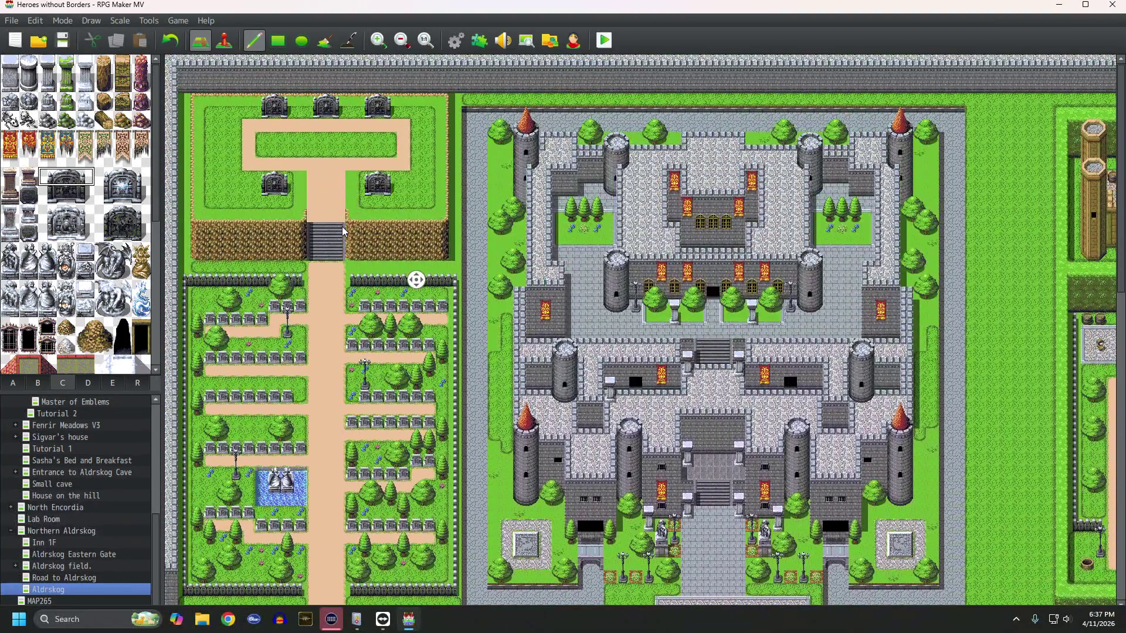
pyautogui.middleClick(343, 230)
pyautogui.moveTo(47, 175); pyautogui.dragTo(81, 197)
pyautogui.click(211, 134)
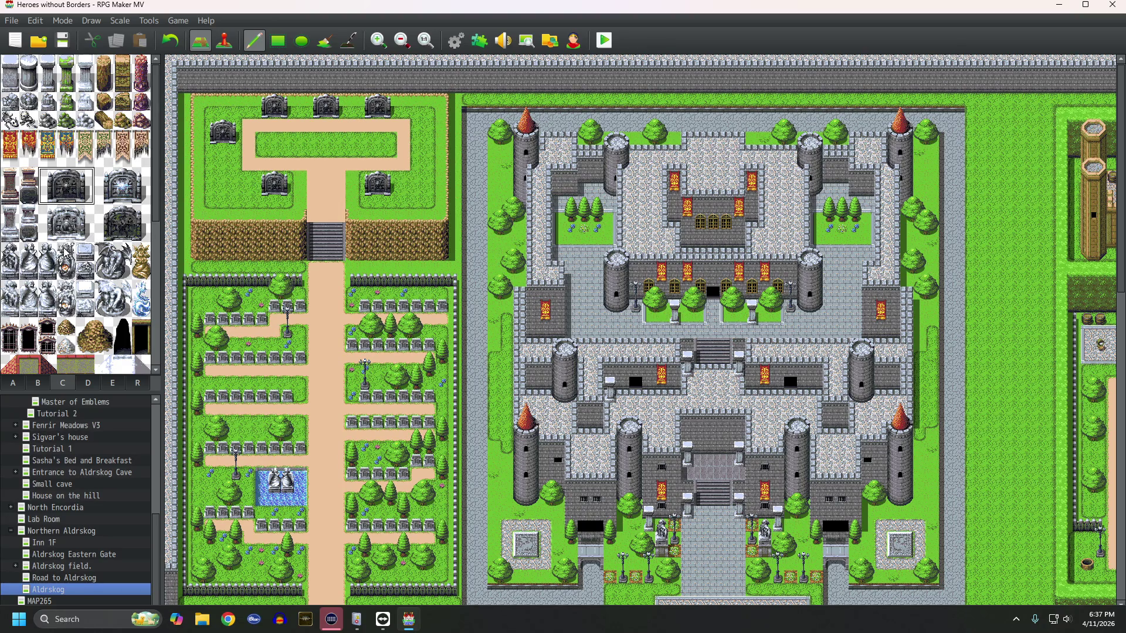
# Step: Add two tall lamp posts from tileset B on either side of the upper courtyard
pyautogui.click(39, 383)
pyautogui.moveTo(66, 273); pyautogui.dragTo(65, 307)
pyautogui.click(274, 126)
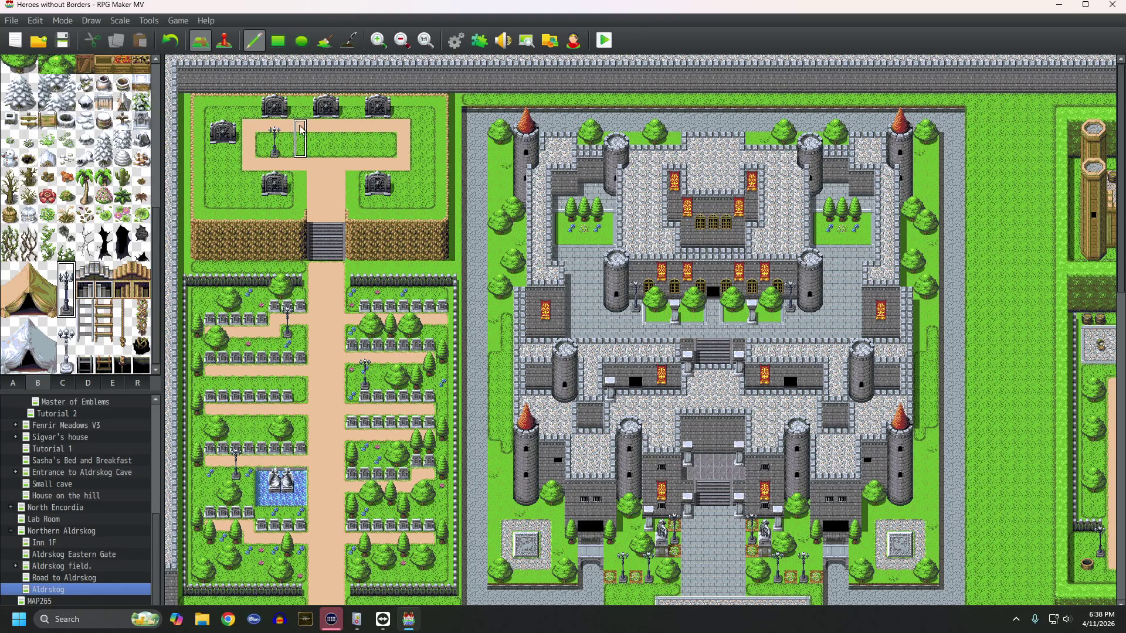
pyautogui.click(376, 129)
# Step: Extend the sand path three tiles left and paint grass over the stray path-edge tiles
pyautogui.click(246, 138)
pyautogui.click(214, 157)
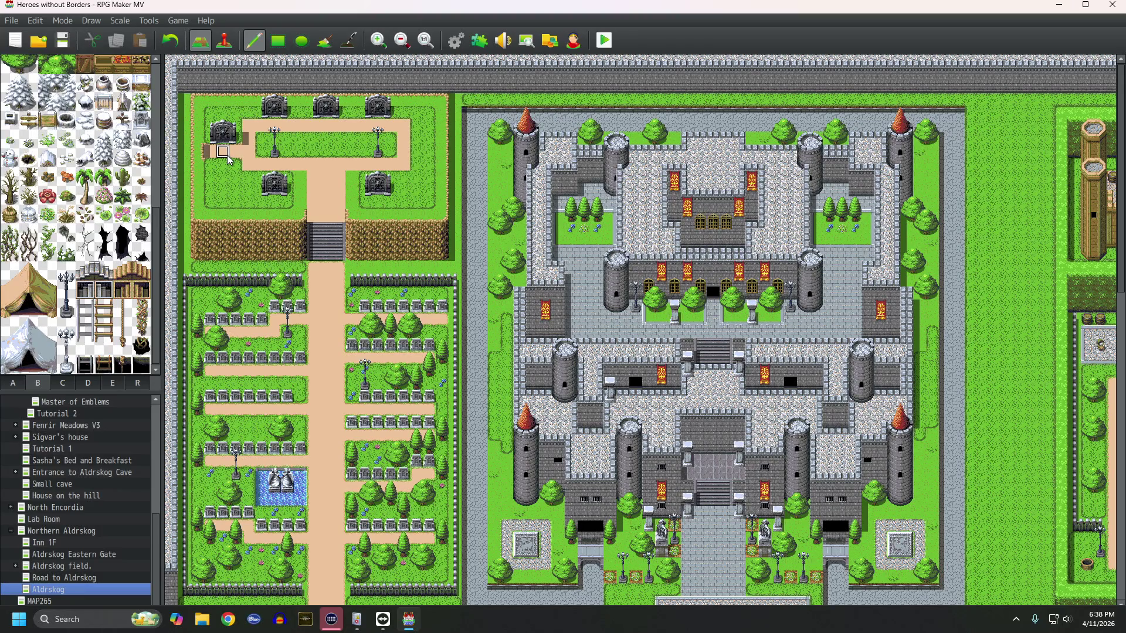
pyautogui.click(210, 151)
pyautogui.click(244, 139)
pyautogui.moveTo(236, 154); pyautogui.dragTo(209, 151)
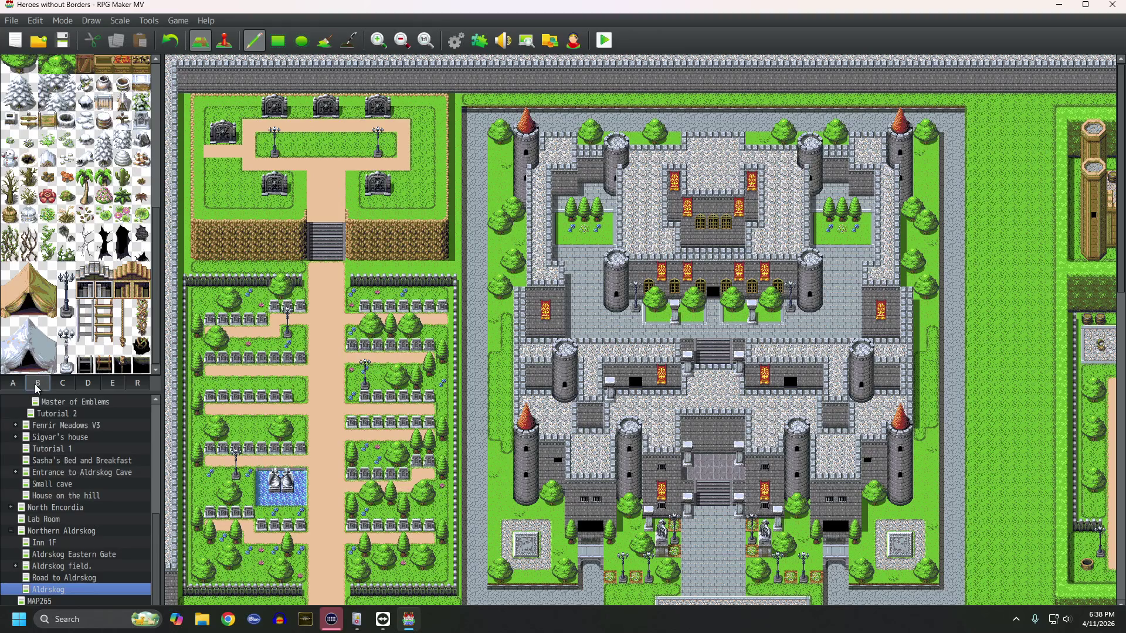
pyautogui.click(10, 386)
pyautogui.click(85, 102)
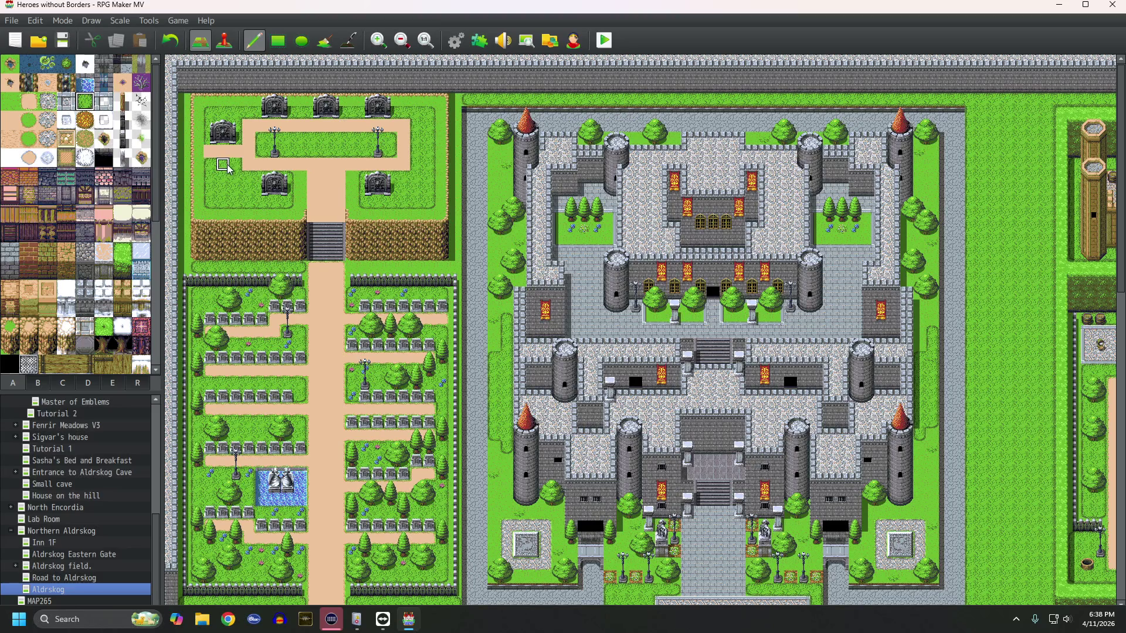
# Step: Paint grass over the sand path's left-end tile and the tile above it, undoing a stray brown tile
pyautogui.scroll(3, 246, 161)
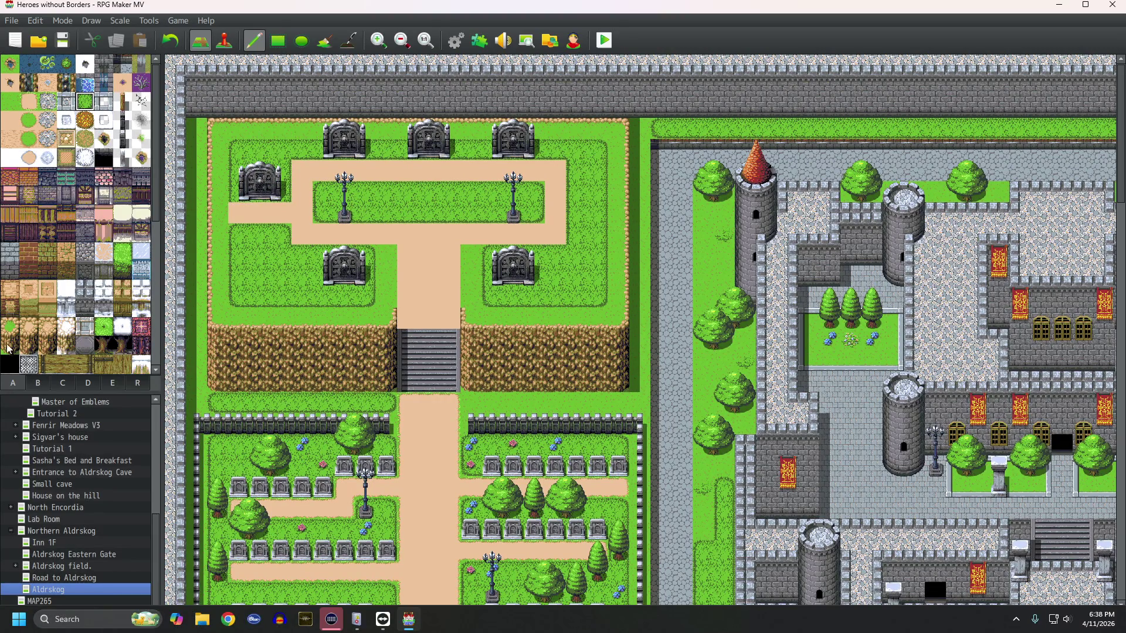
pyautogui.click(10, 327)
pyautogui.click(230, 212)
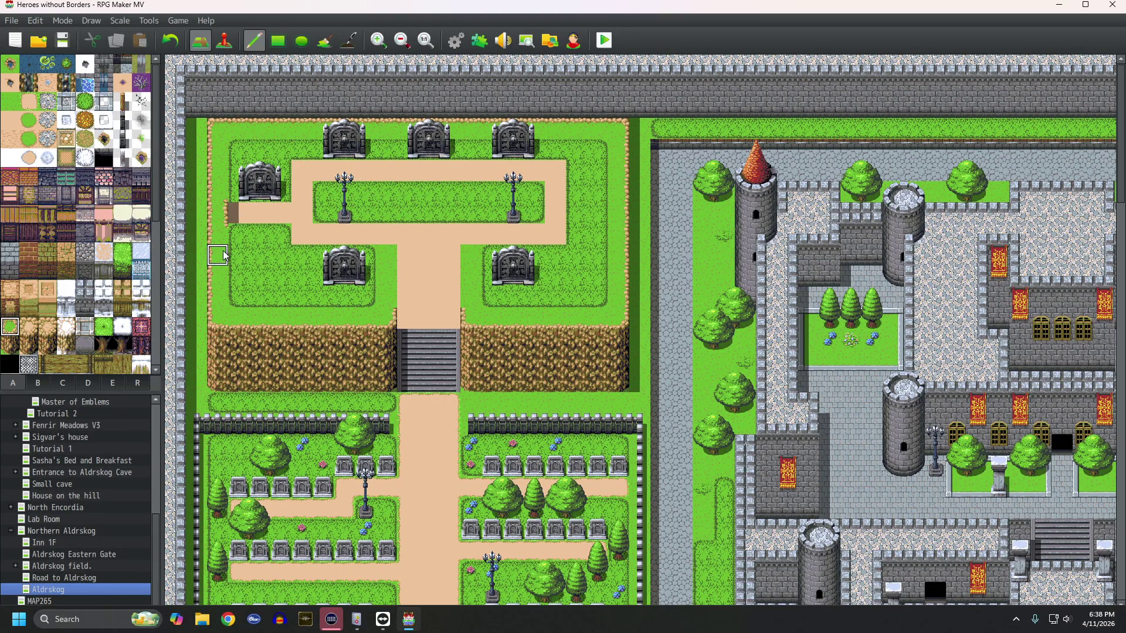
pyautogui.hotkey('ctrl', 'z')
pyautogui.scroll(-5, 51, 340)
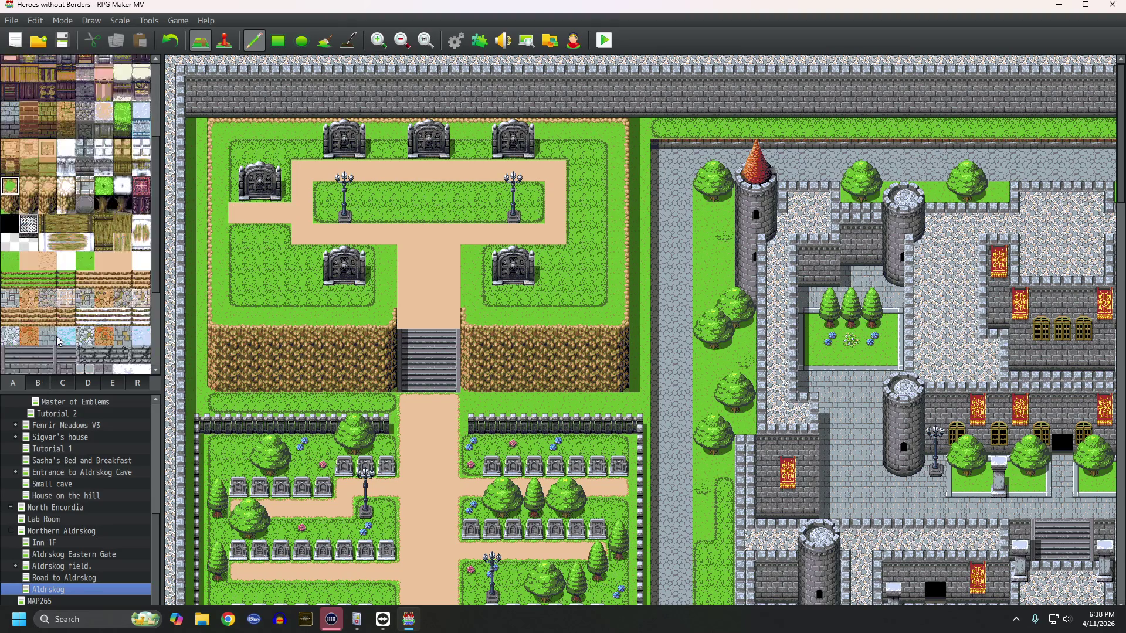
pyautogui.click(10, 309)
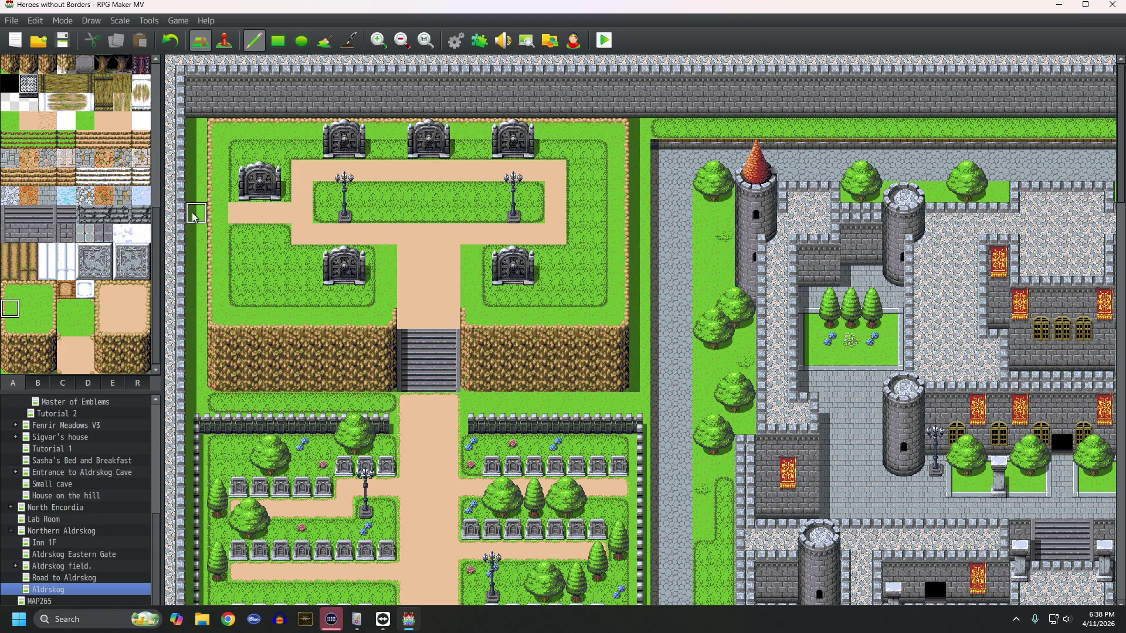
pyautogui.click(218, 212)
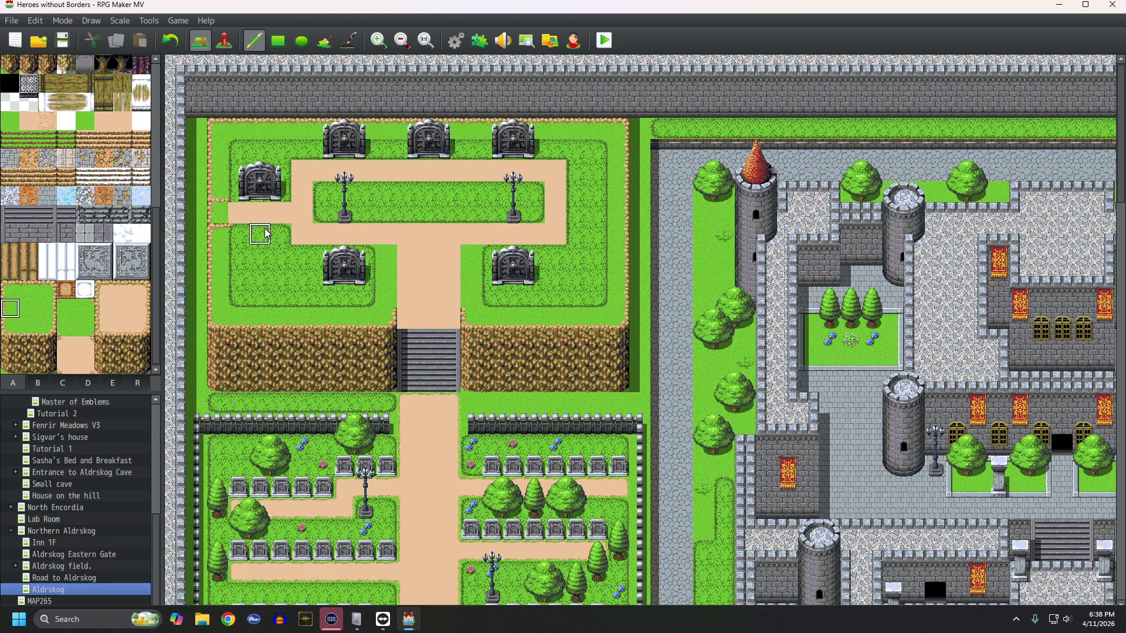
pyautogui.click(214, 189)
pyautogui.keyDown('ctrl'); pyautogui.scroll(3, 254, 245); pyautogui.keyUp('ctrl')
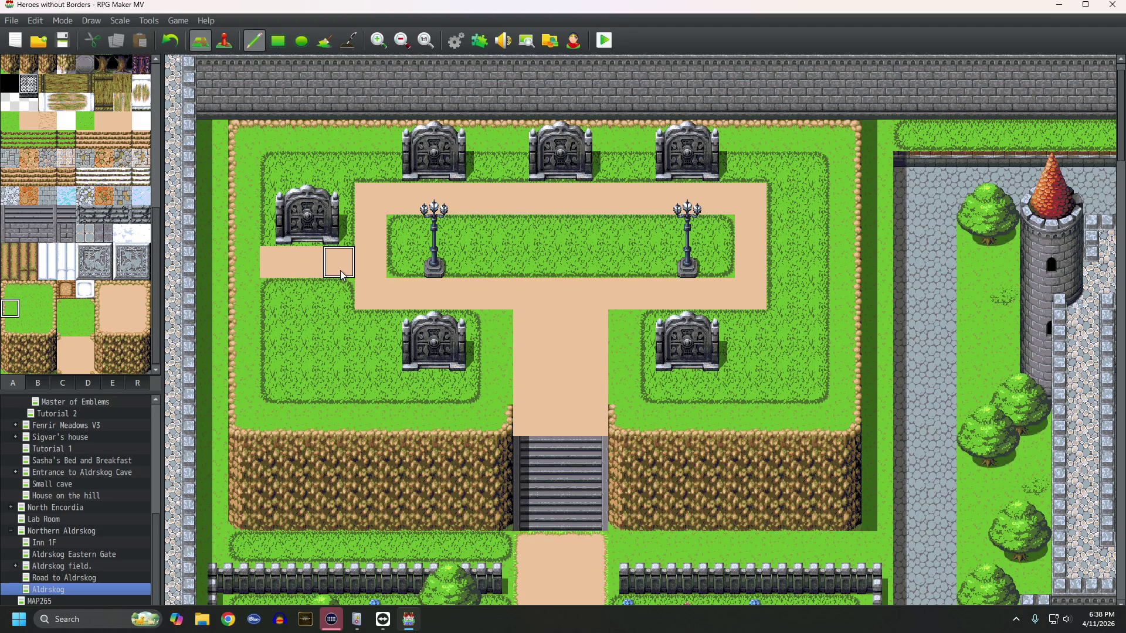
pyautogui.hscroll(4, 340, 284)
pyautogui.scroll(-1, 340, 285)
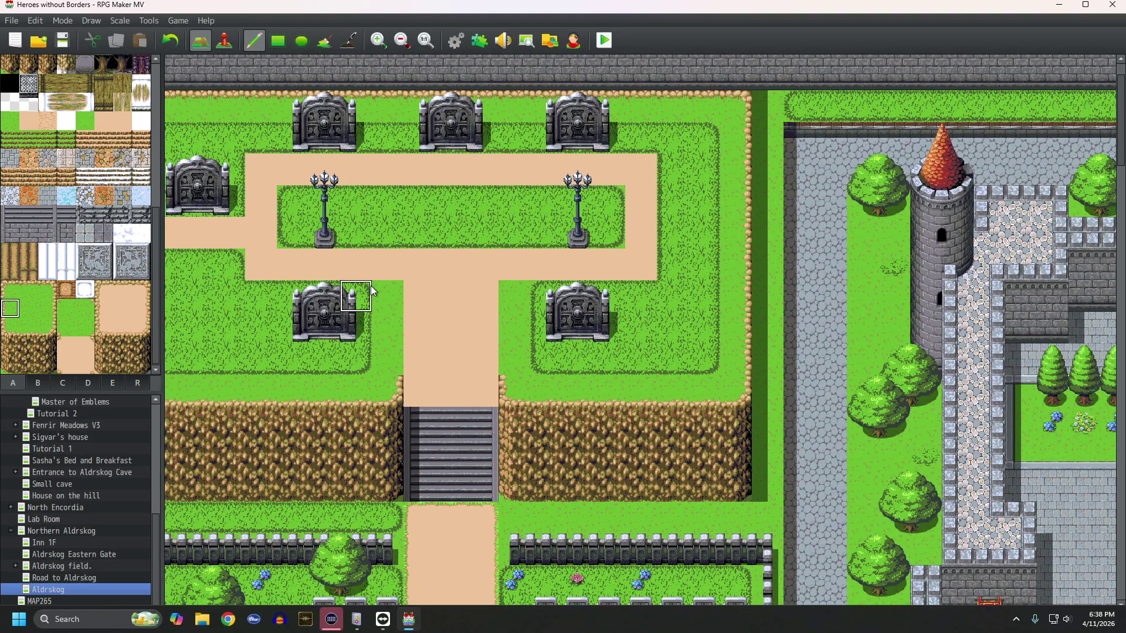
pyautogui.scroll(-10, 377, 294)
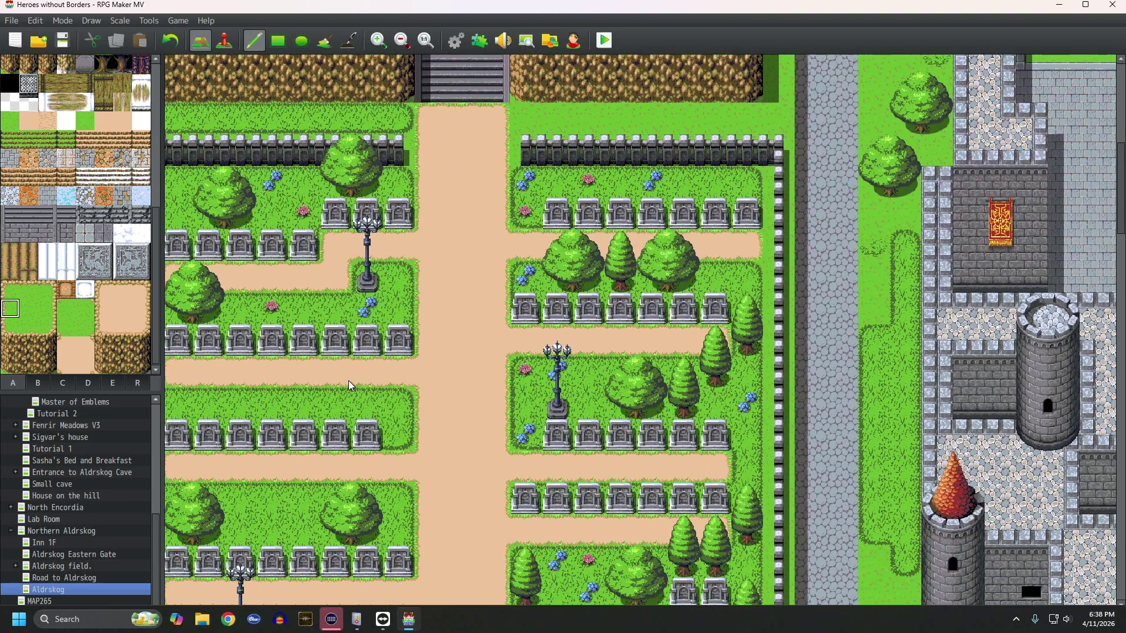
# Step: Paint grass tiles down the left wall of the wooden house beside the statue fountain
pyautogui.middleClick(370, 301)
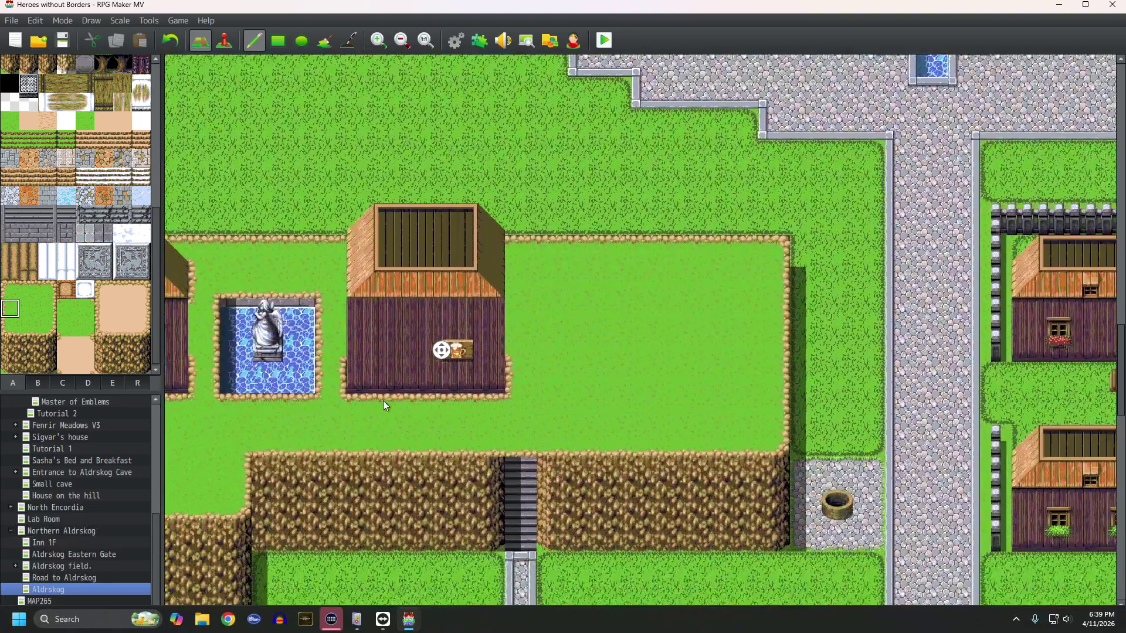
pyautogui.middleClick(382, 399)
pyautogui.middleClick(383, 400)
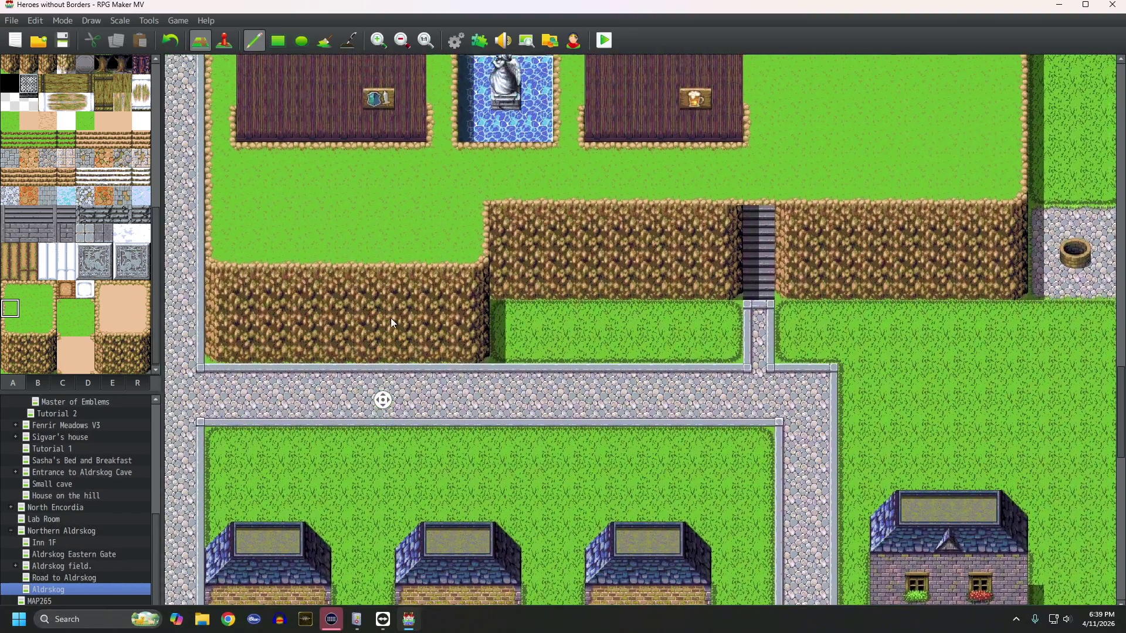
pyautogui.middleClick(379, 354)
pyautogui.middleClick(378, 353)
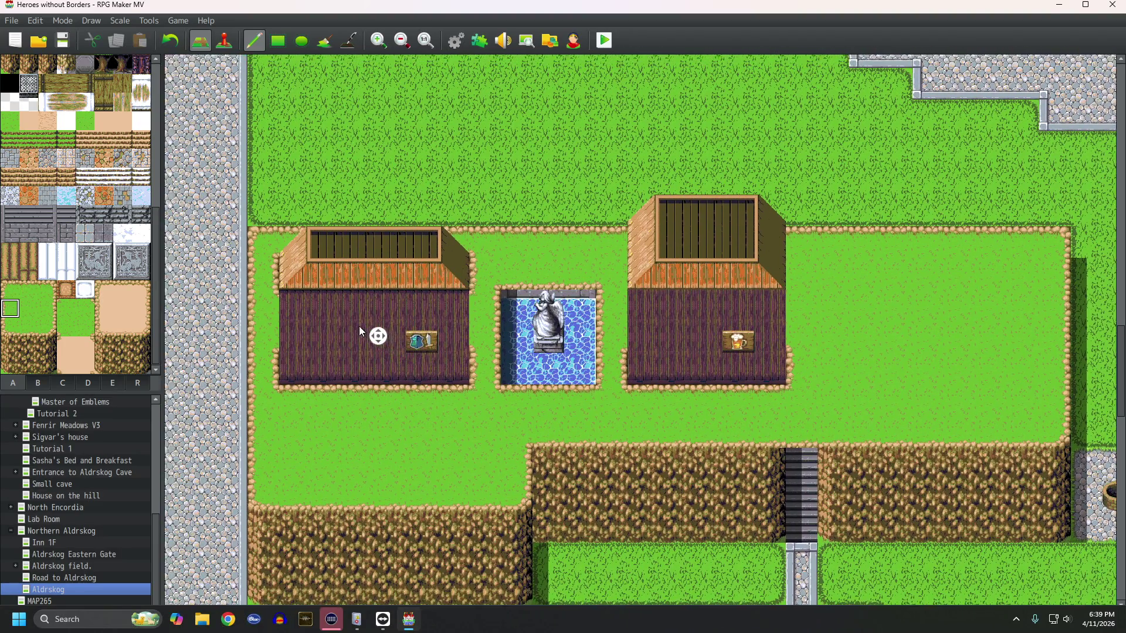
pyautogui.middleClick(359, 326)
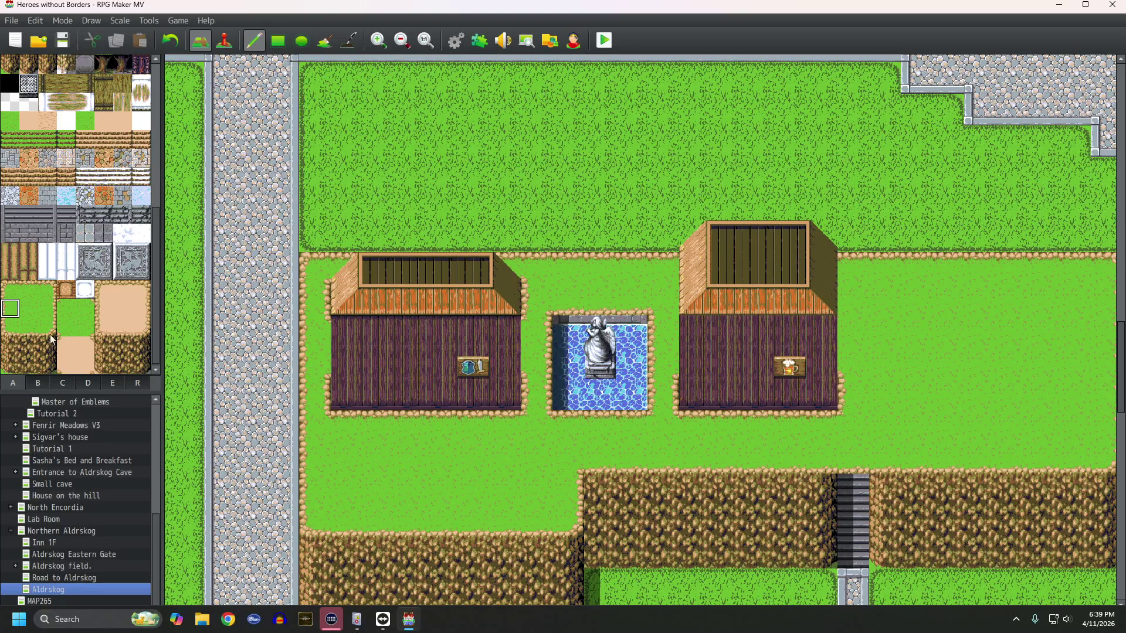
pyautogui.click(312, 306)
pyautogui.click(305, 328)
pyautogui.click(307, 355)
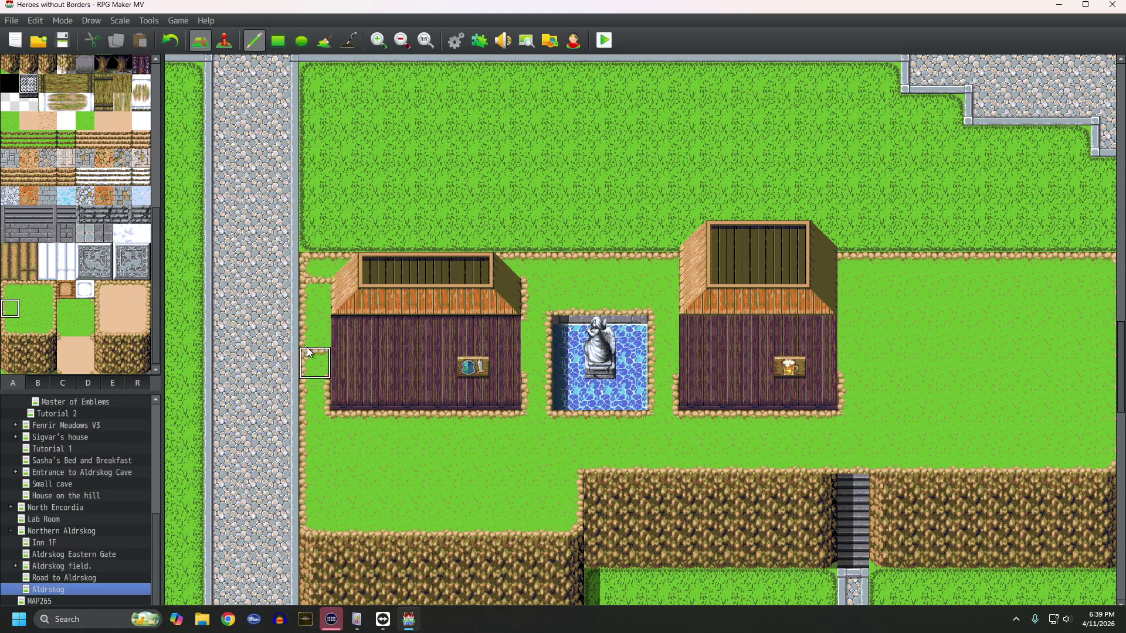
# Step: Extend the grass strip further down, undo the overrun, and repaint it to the right length
pyautogui.click(309, 387)
pyautogui.moveTo(311, 424); pyautogui.dragTo(310, 515)
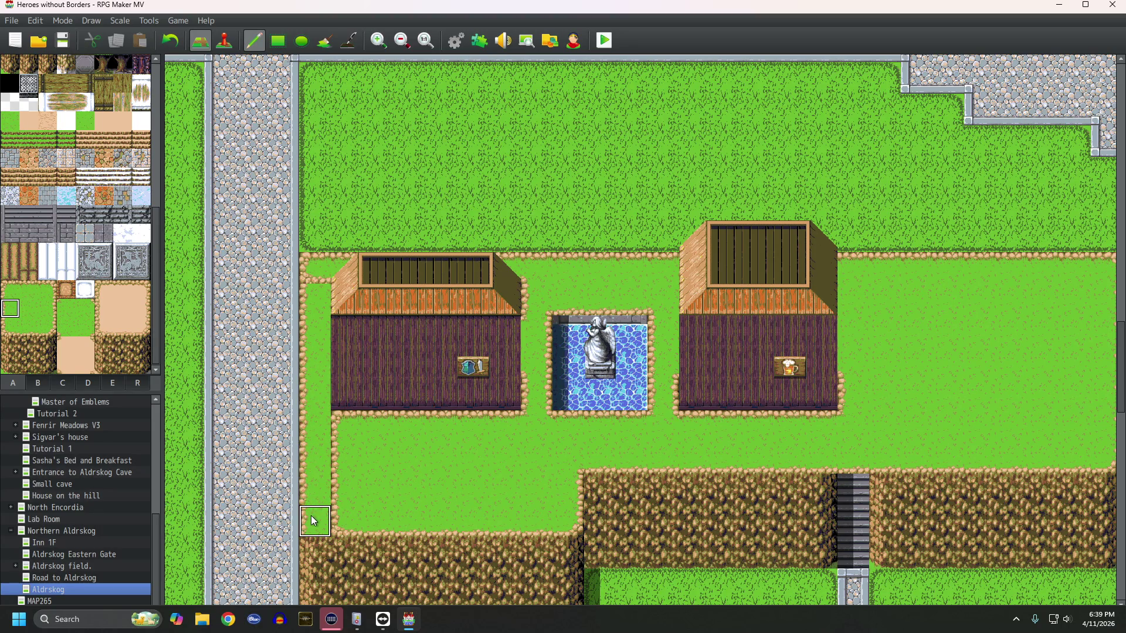
pyautogui.hotkey('ctrl', 'z')
pyautogui.hotkey('ctrl', 'z')
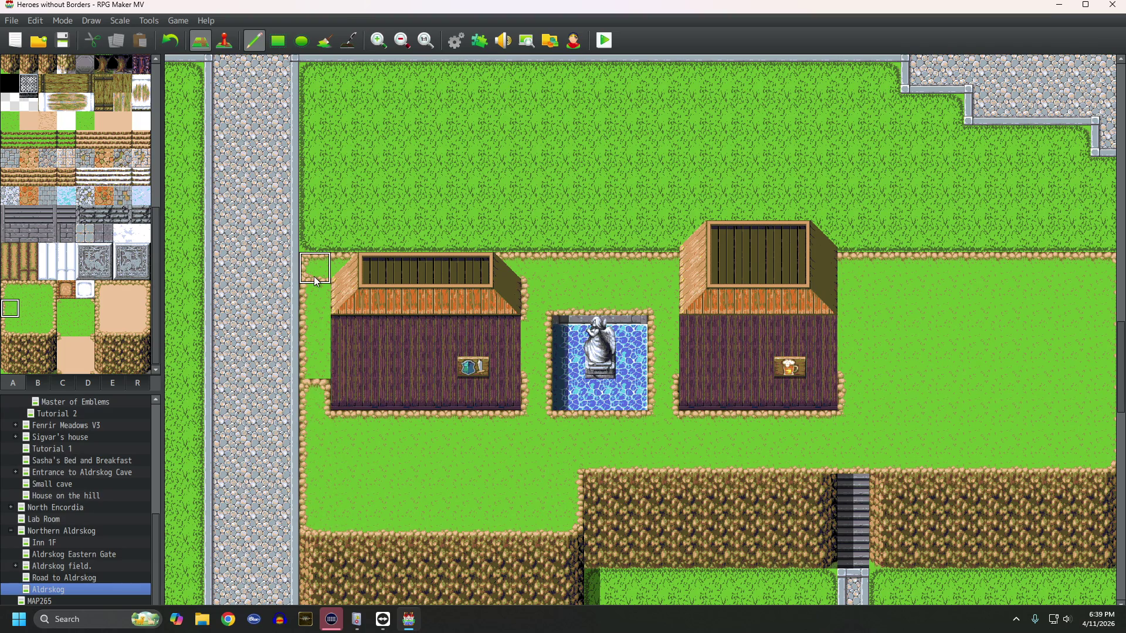
pyautogui.moveTo(308, 294); pyautogui.dragTo(307, 391)
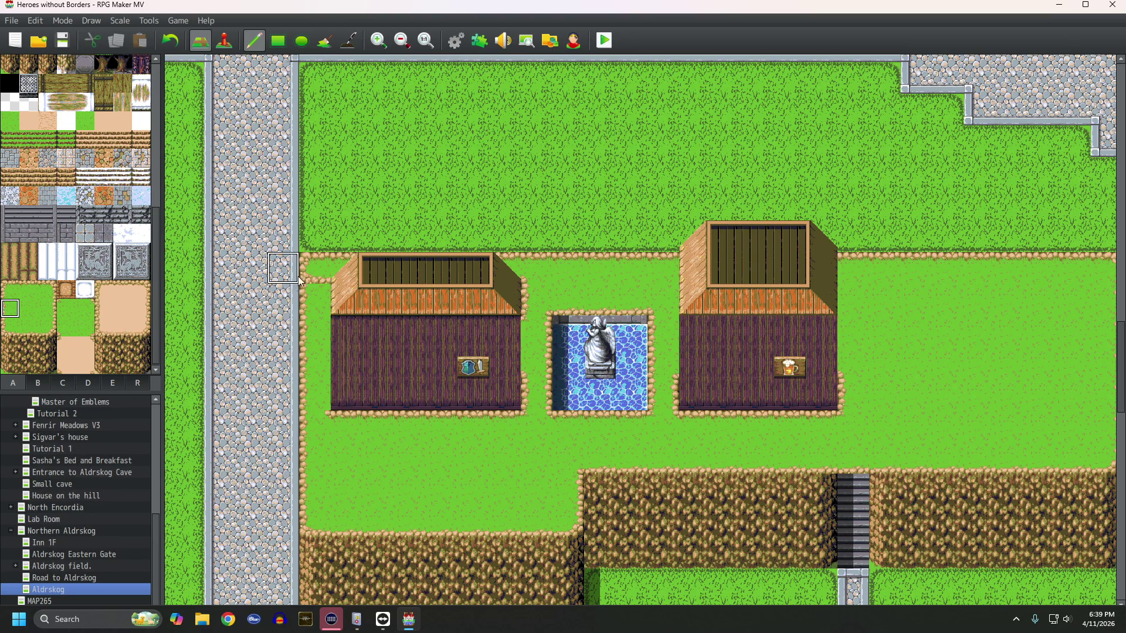
pyautogui.click(30, 289)
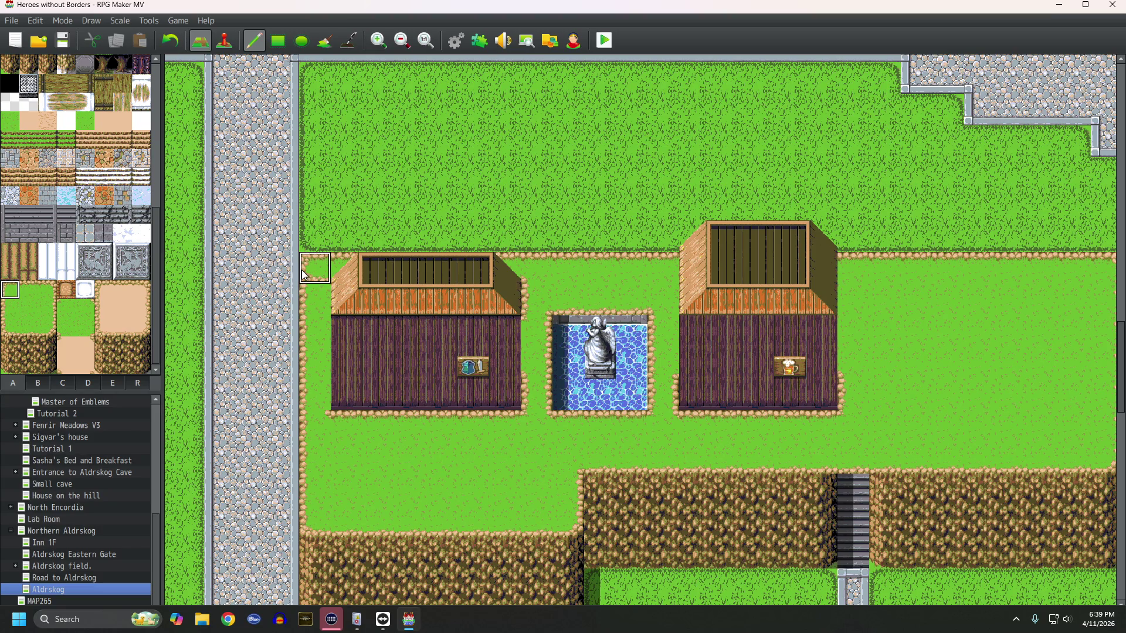
pyautogui.scroll(-2, 362, 358)
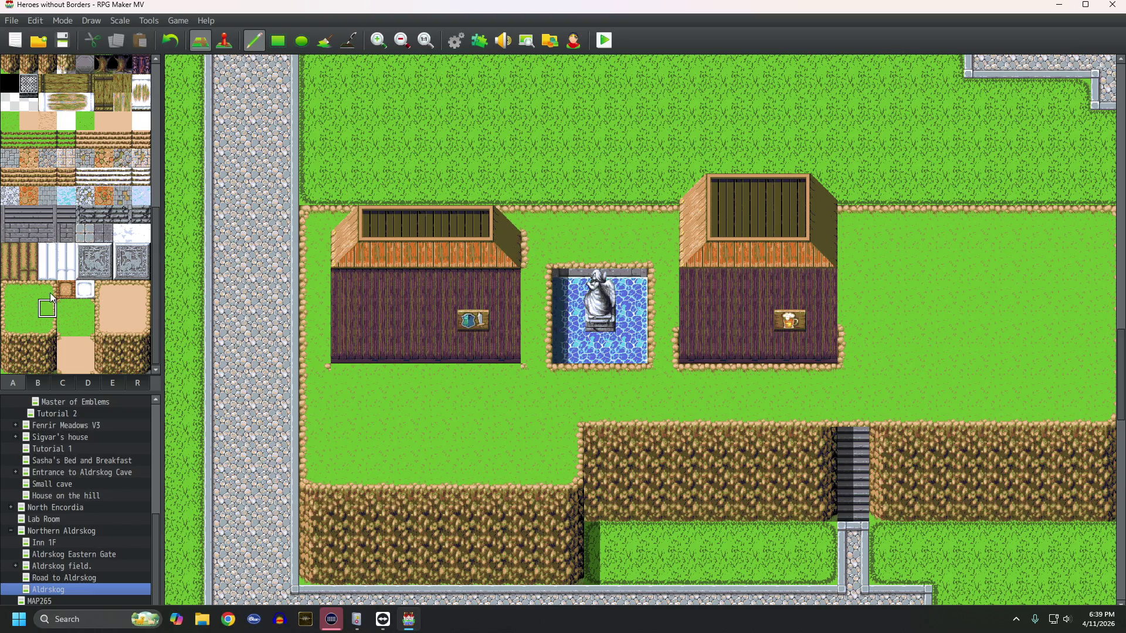
pyautogui.click(90, 304)
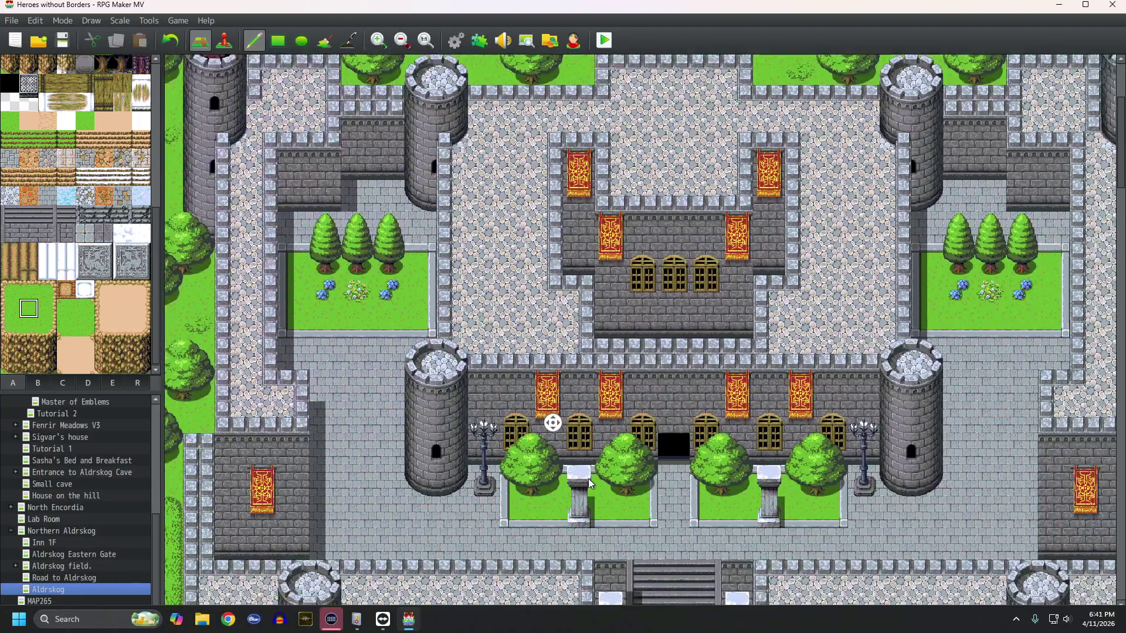
# Step: Zoom out seven steps until the entire Aldrskog town map fits in the window
pyautogui.middleClick(589, 479)
pyautogui.click(401, 47)
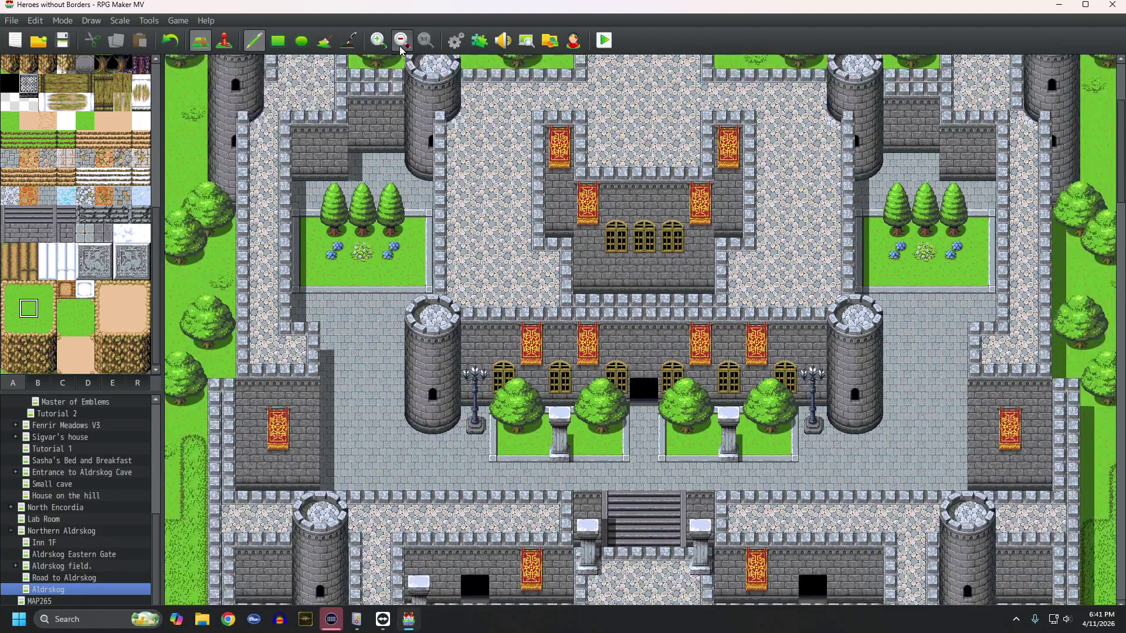
pyautogui.click(401, 47)
pyautogui.click(401, 46)
pyautogui.click(401, 47)
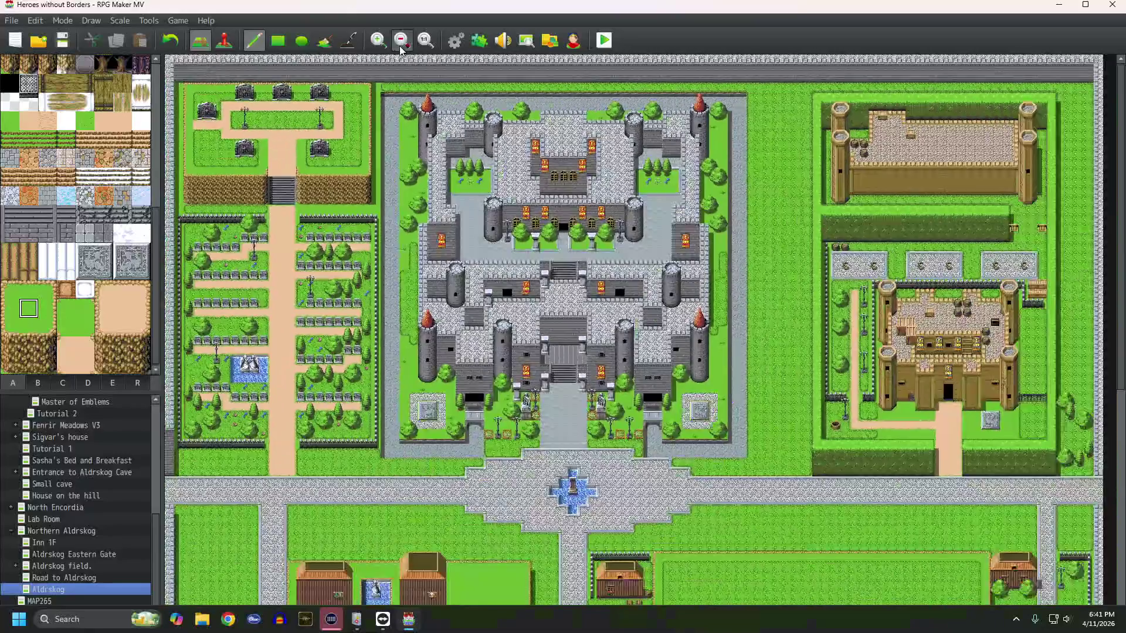
pyautogui.click(401, 47)
pyautogui.click(402, 47)
pyautogui.click(402, 47)
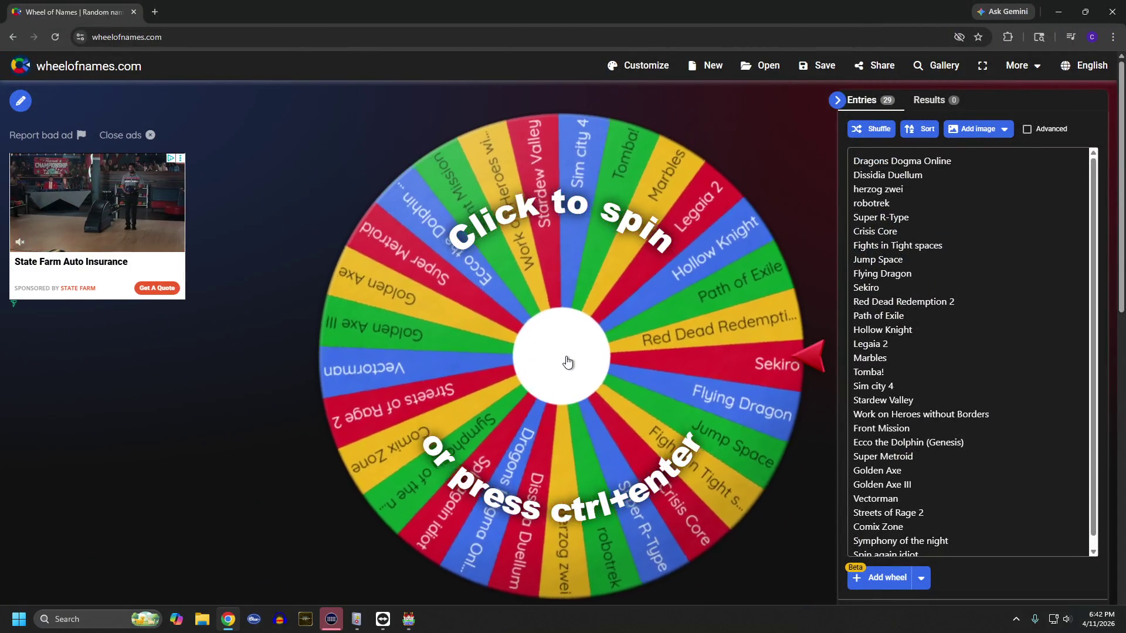
# Step: Spin the game wheel to land on Ecco the Dolphin (Genesis), dismiss the result, and spin again
pyautogui.click(568, 361)
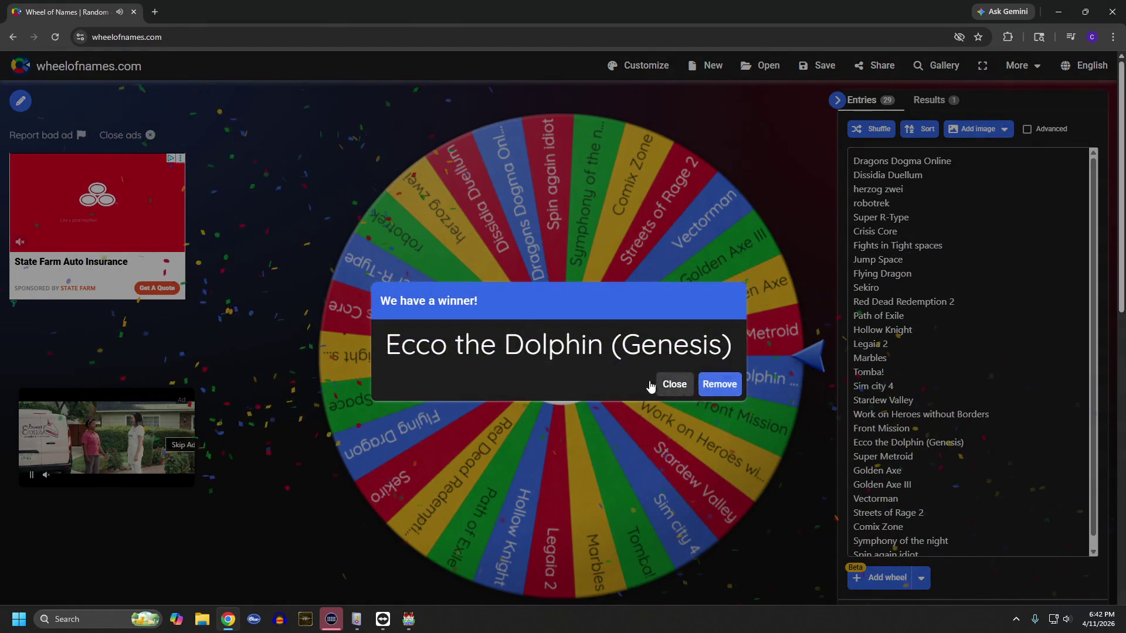
pyautogui.click(675, 384)
pyautogui.click(574, 359)
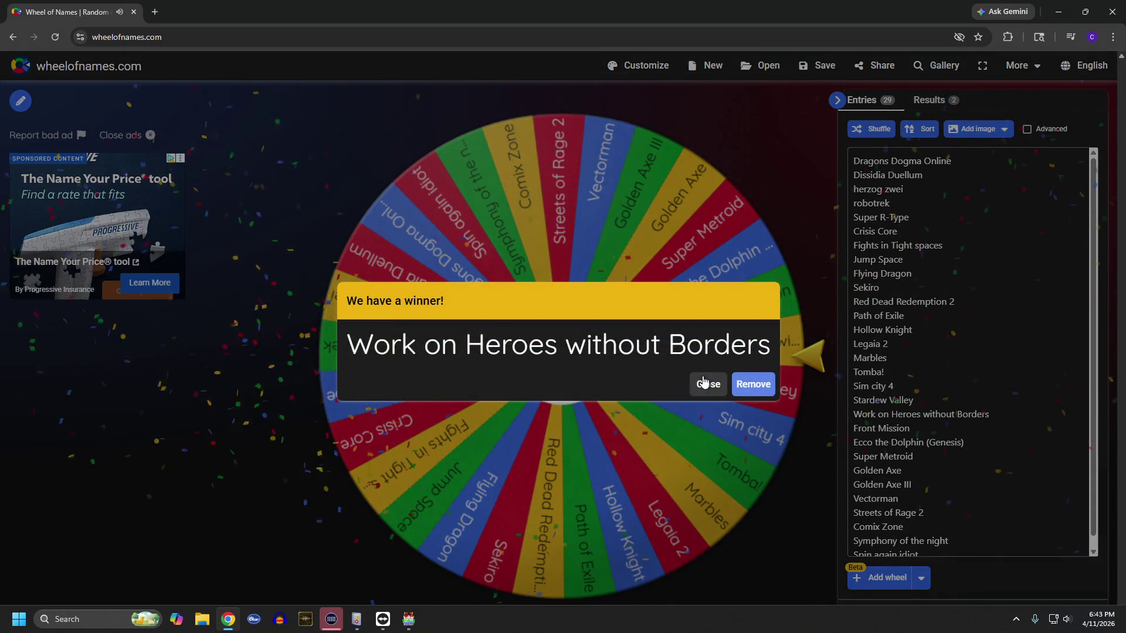
# Step: Dismiss the Work on Heroes without Borders winner and minimize Chrome to return to RPG Maker
pyautogui.click(708, 384)
pyautogui.click(1059, 12)
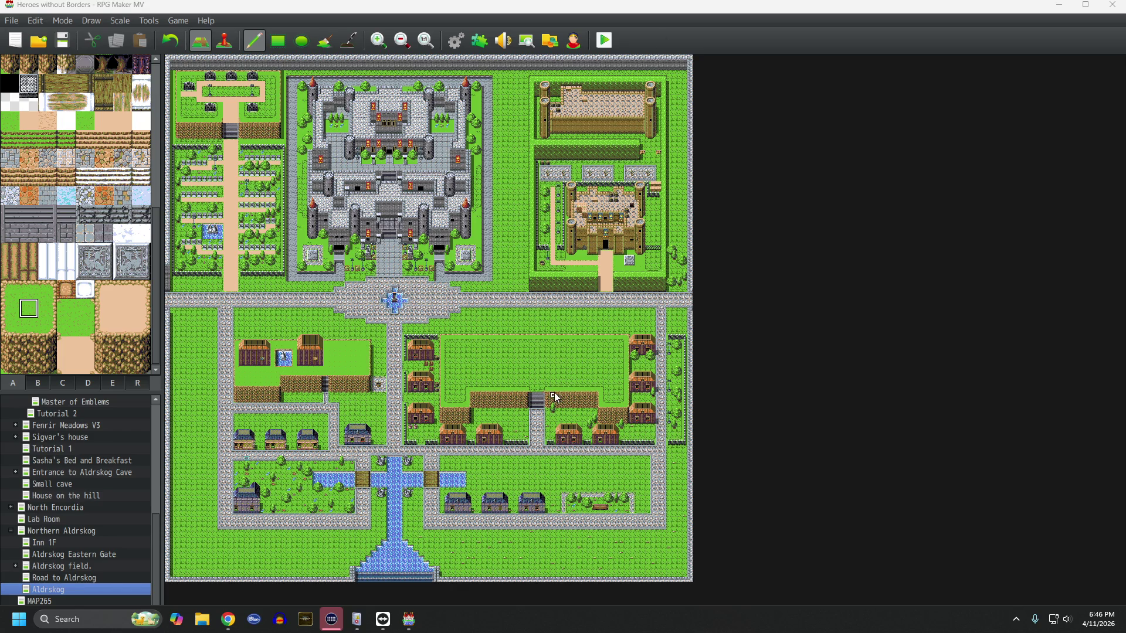
# Step: Zoom in three steps and bring the raised lawn east of the fountain plaza into view
pyautogui.click(372, 46)
pyautogui.click(371, 44)
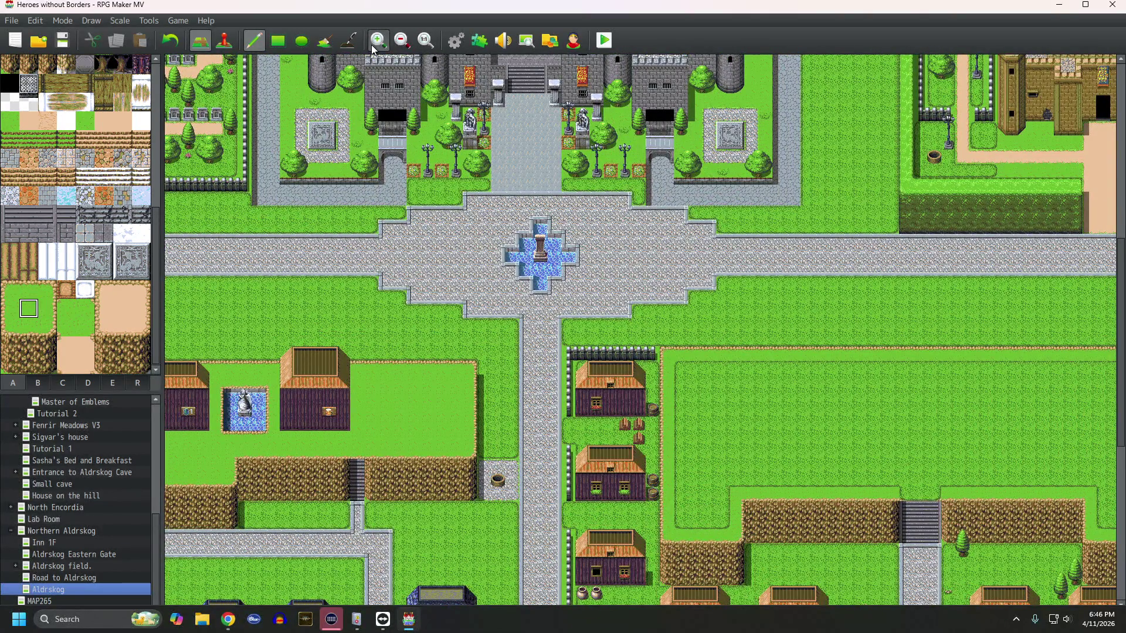
pyautogui.click(371, 45)
pyautogui.scroll(-2, 478, 323)
pyautogui.hscroll(-5, 477, 322)
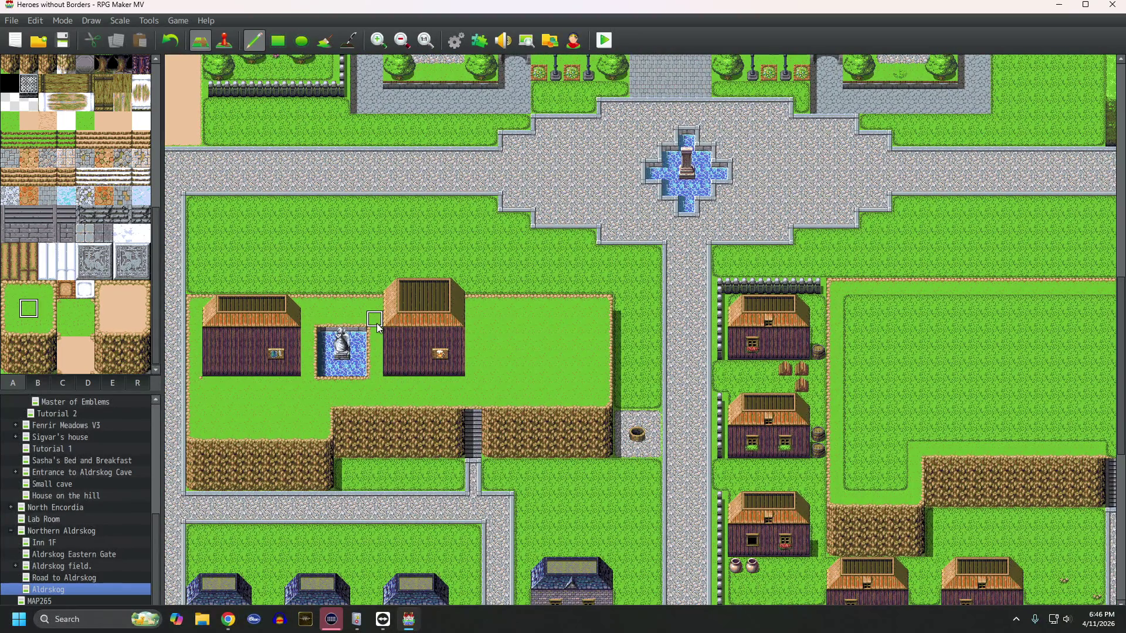
pyautogui.middleClick(378, 328)
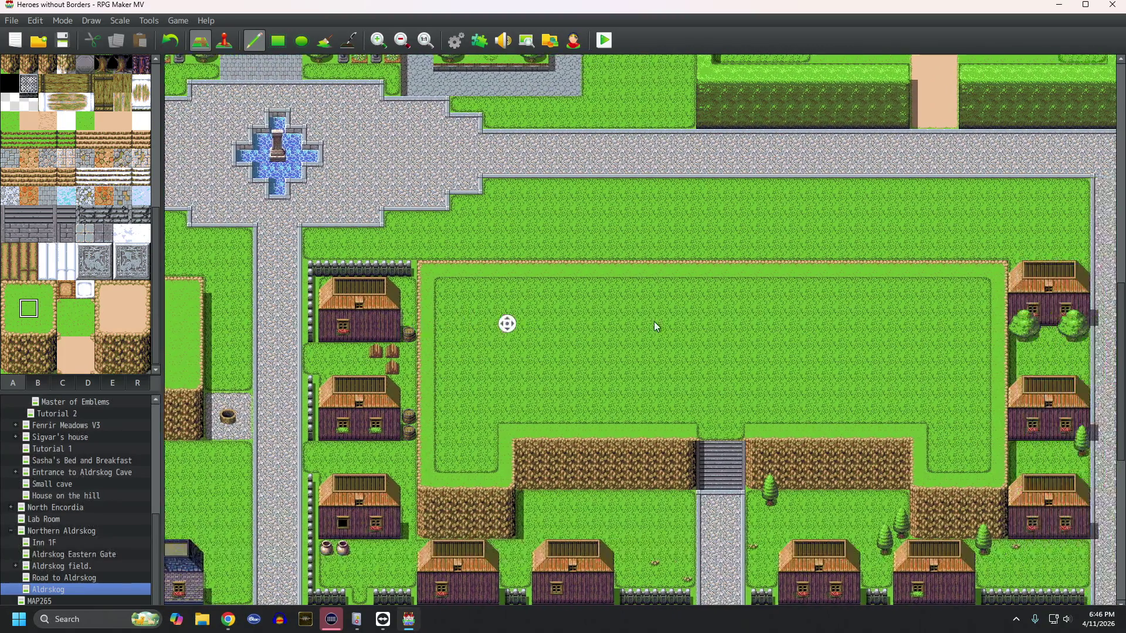
pyautogui.middleClick(655, 327)
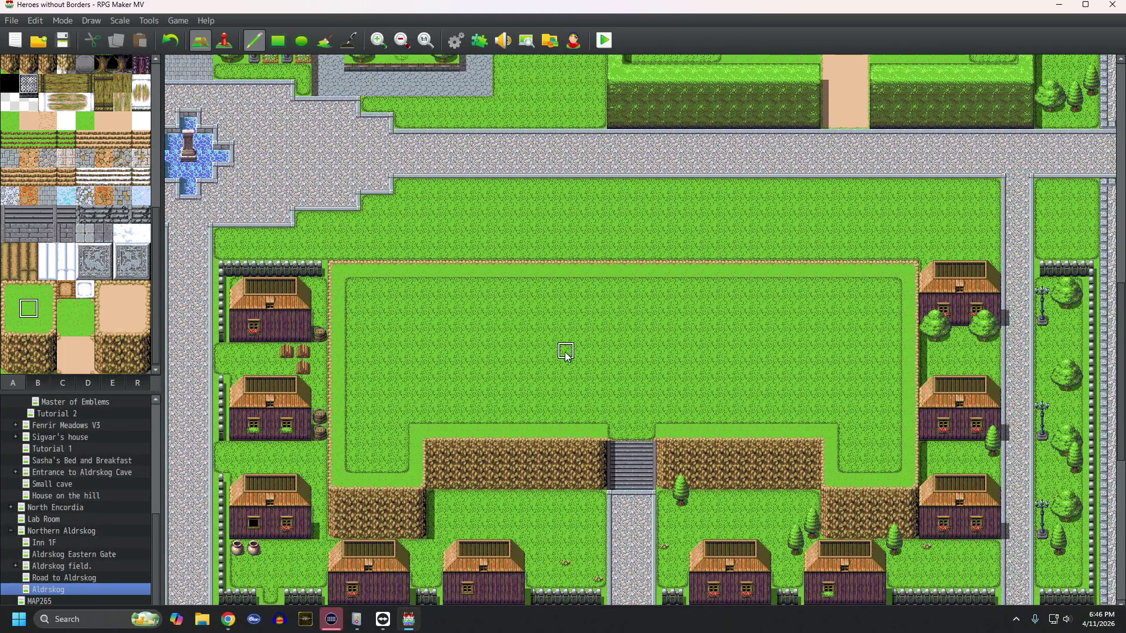
pyautogui.click(45, 382)
pyautogui.click(14, 384)
# Step: Pick the brick tile and test a small brick patch on the lawn, then undo it
pyautogui.scroll(5, 30, 276)
pyautogui.scroll(5, 30, 275)
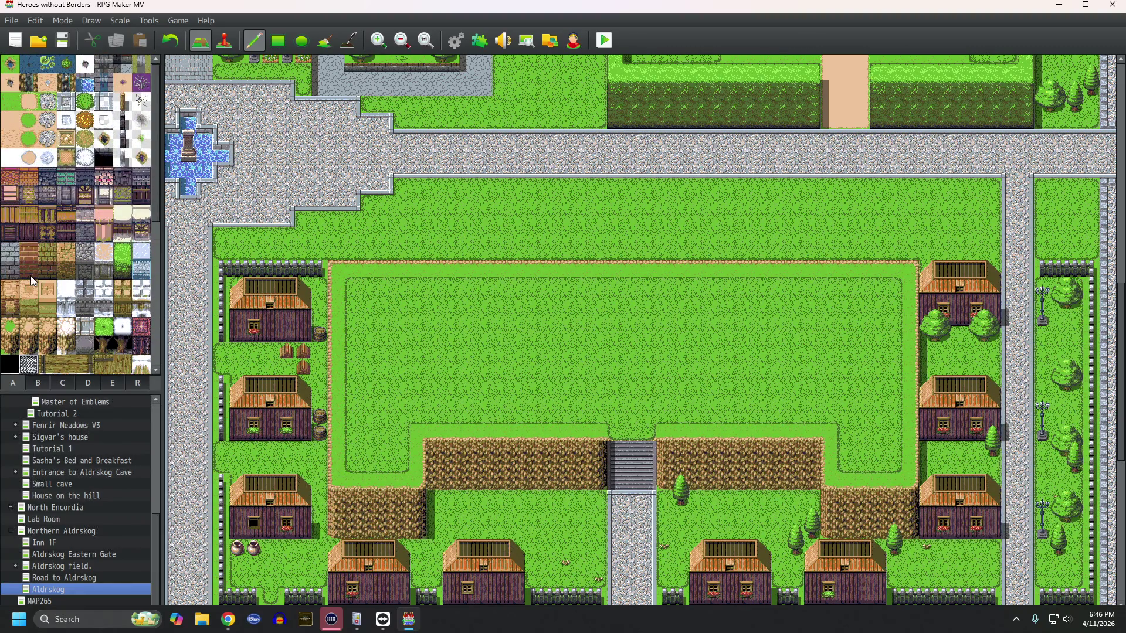
pyautogui.click(34, 195)
pyautogui.moveTo(369, 384)
pyautogui.mouseDown()
pyautogui.moveTo(369, 367)
pyautogui.moveTo(388, 384)
pyautogui.moveTo(467, 375)
pyautogui.moveTo(465, 364)
pyautogui.moveTo(389, 368)
pyautogui.mouseUp()
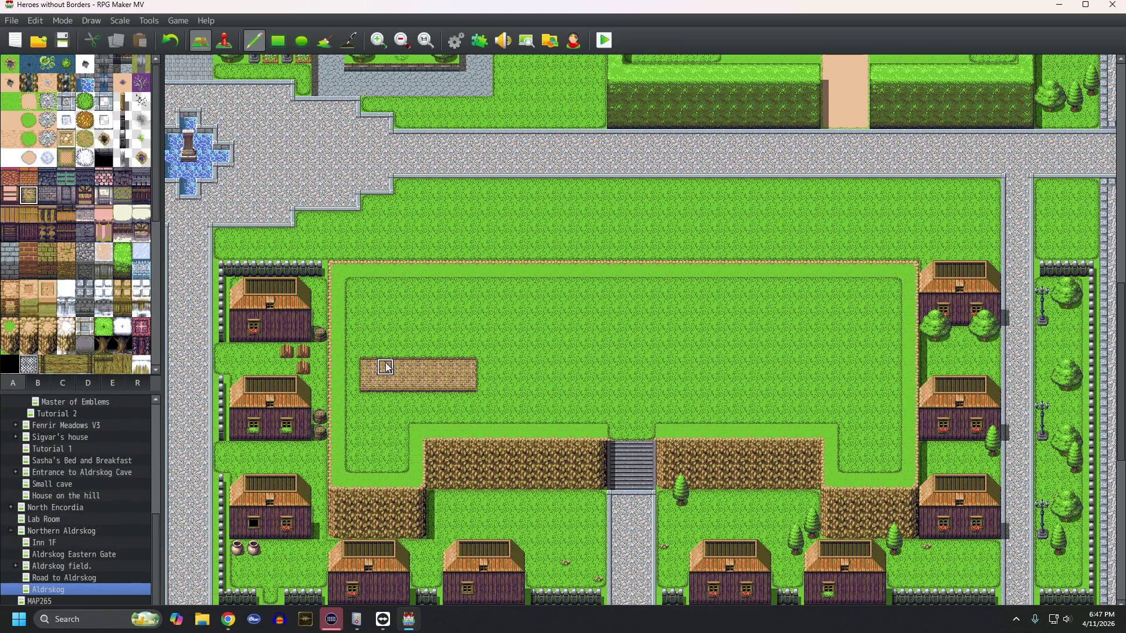
pyautogui.click(378, 40)
pyautogui.hscroll(-5, 455, 291)
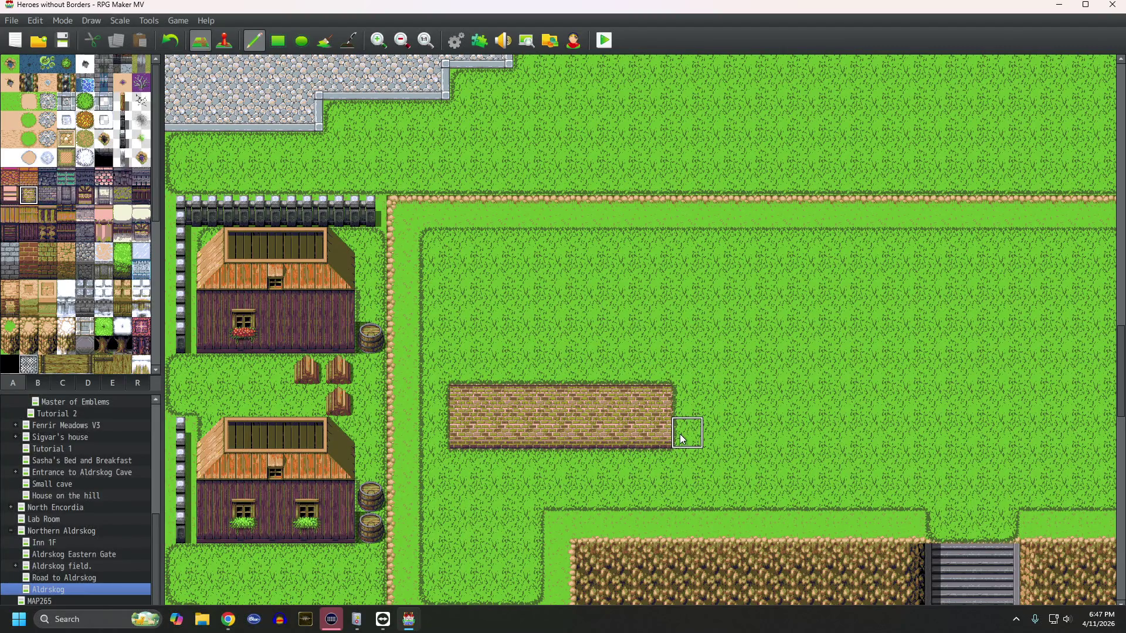
pyautogui.click(177, 43)
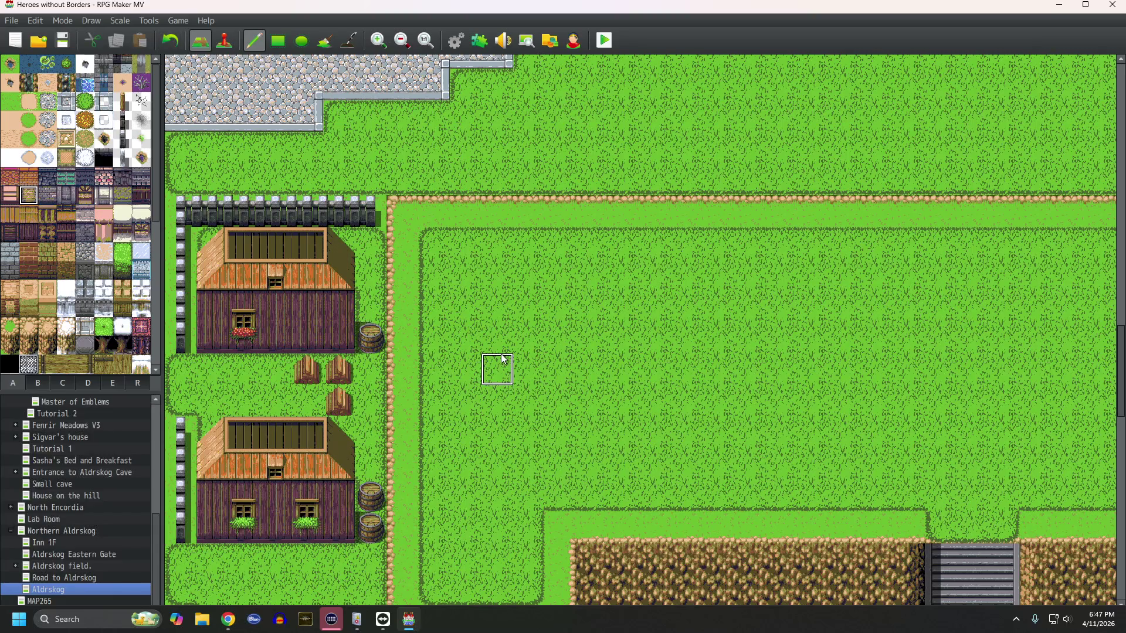
# Step: Draw an L-shaped brick block on the lawn with the Rectangle tool
pyautogui.click(280, 42)
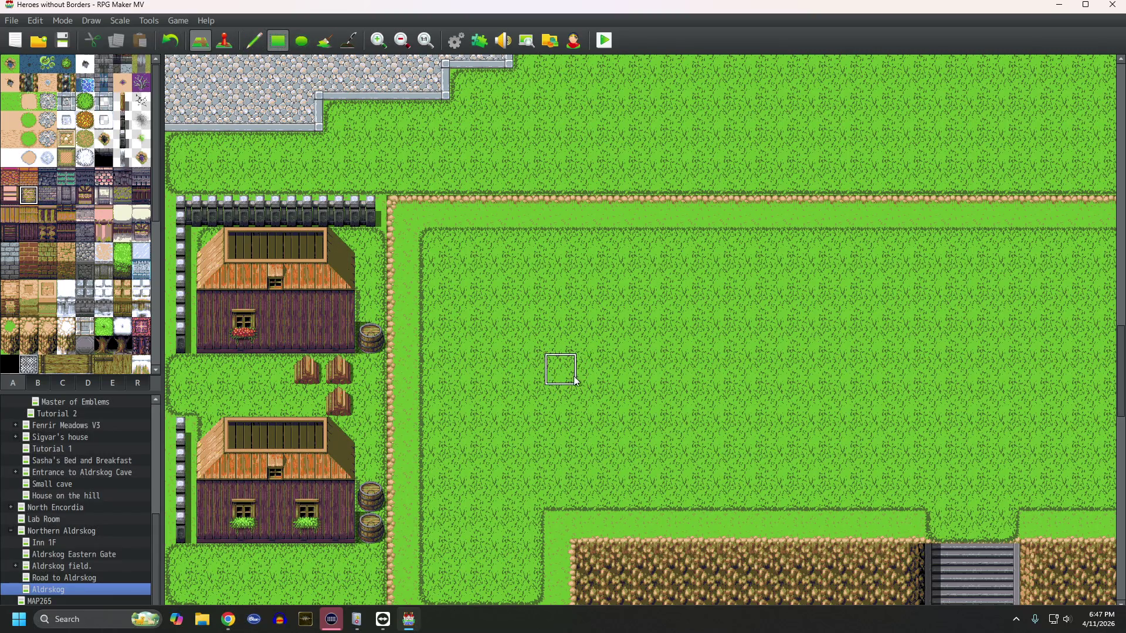
pyautogui.moveTo(524, 369); pyautogui.dragTo(659, 402)
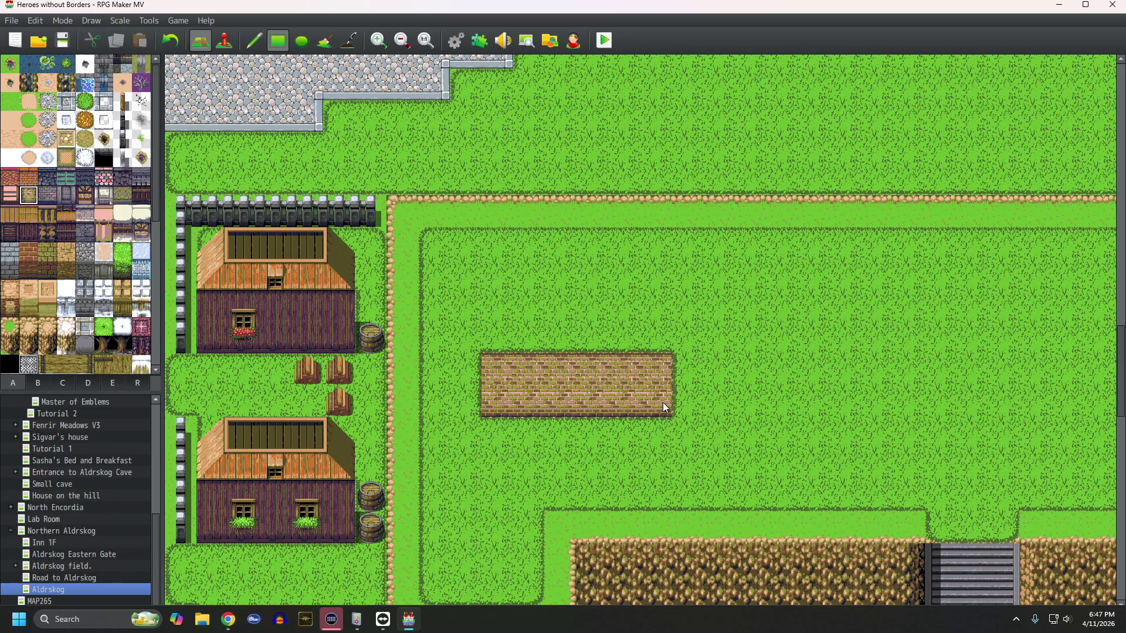
pyautogui.moveTo(662, 402)
pyautogui.mouseDown()
pyautogui.moveTo(478, 391)
pyautogui.moveTo(616, 404)
pyautogui.mouseUp()
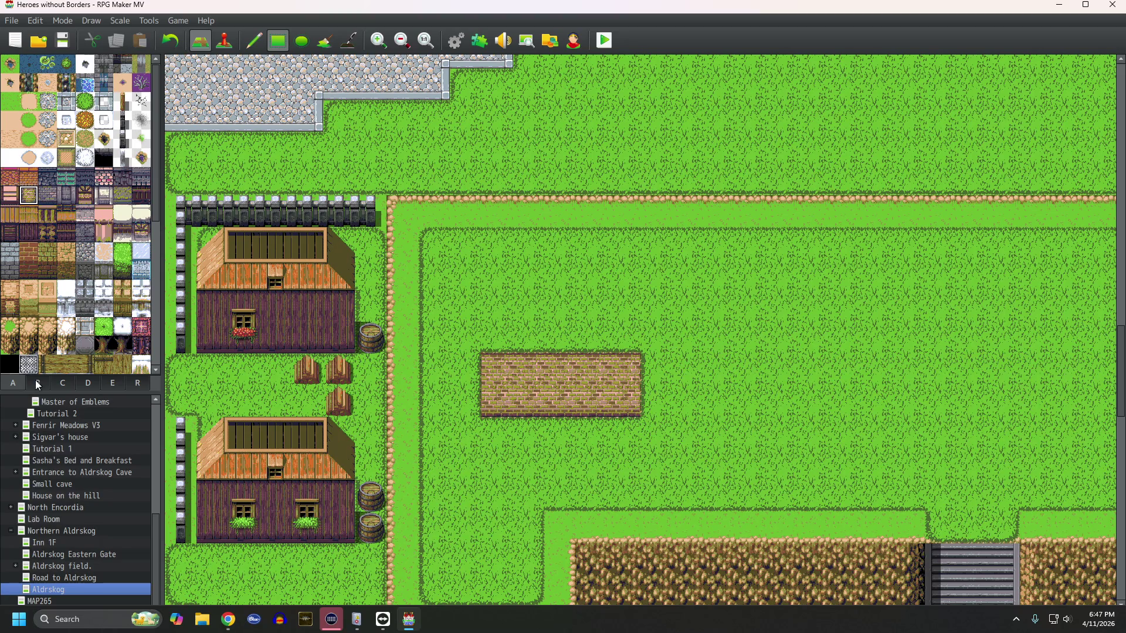
pyautogui.moveTo(629, 345); pyautogui.dragTo(589, 340)
pyautogui.click(627, 323)
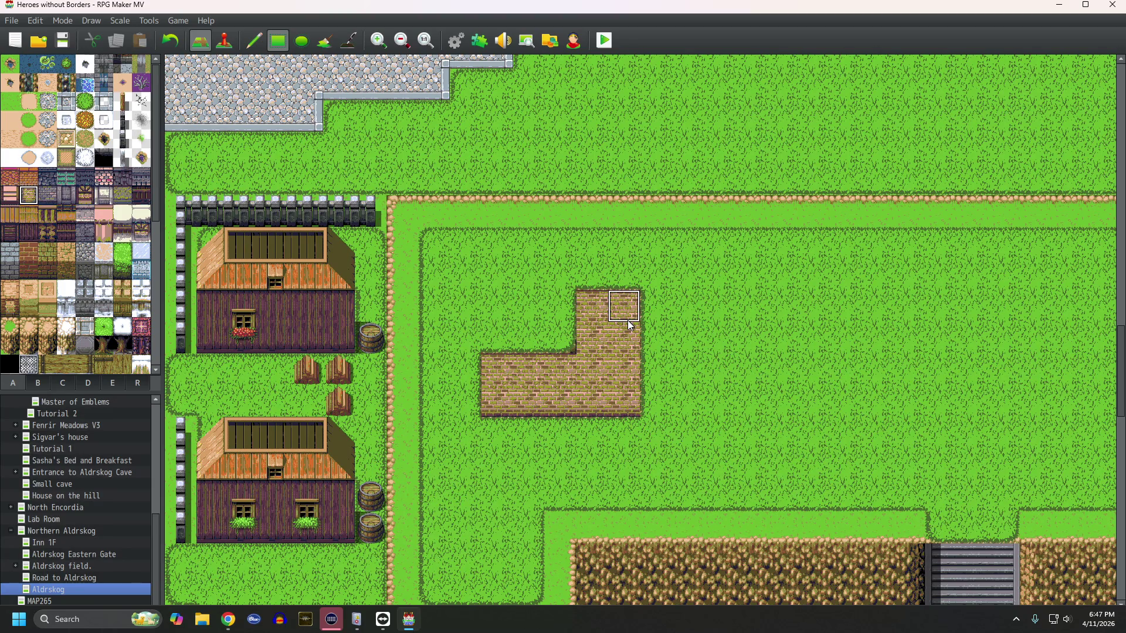
pyautogui.click(37, 383)
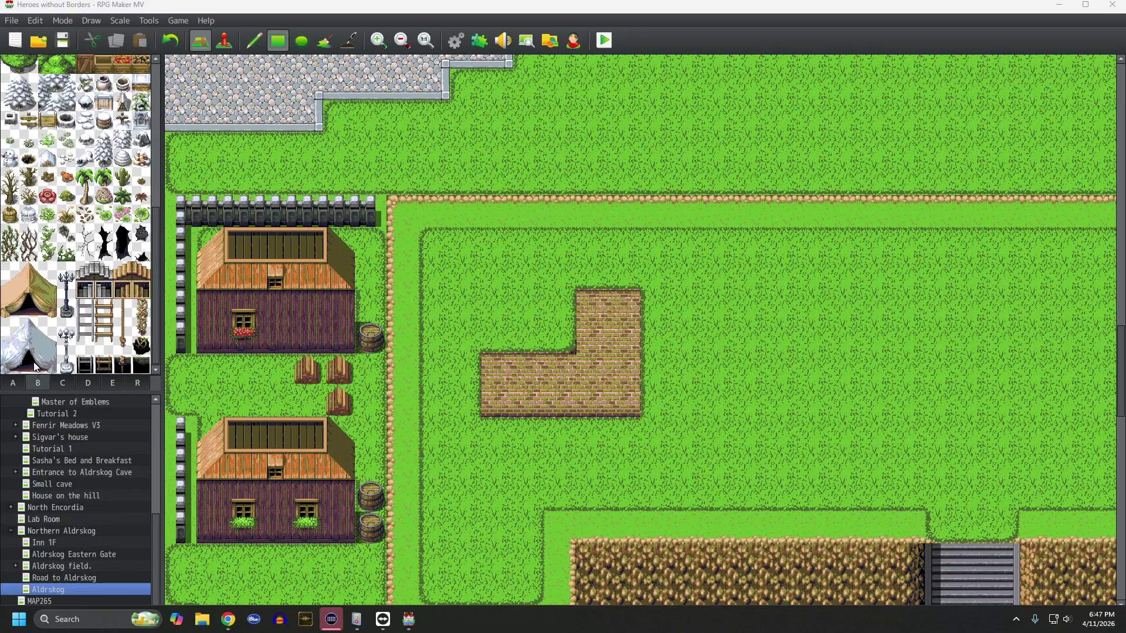
pyautogui.click(63, 385)
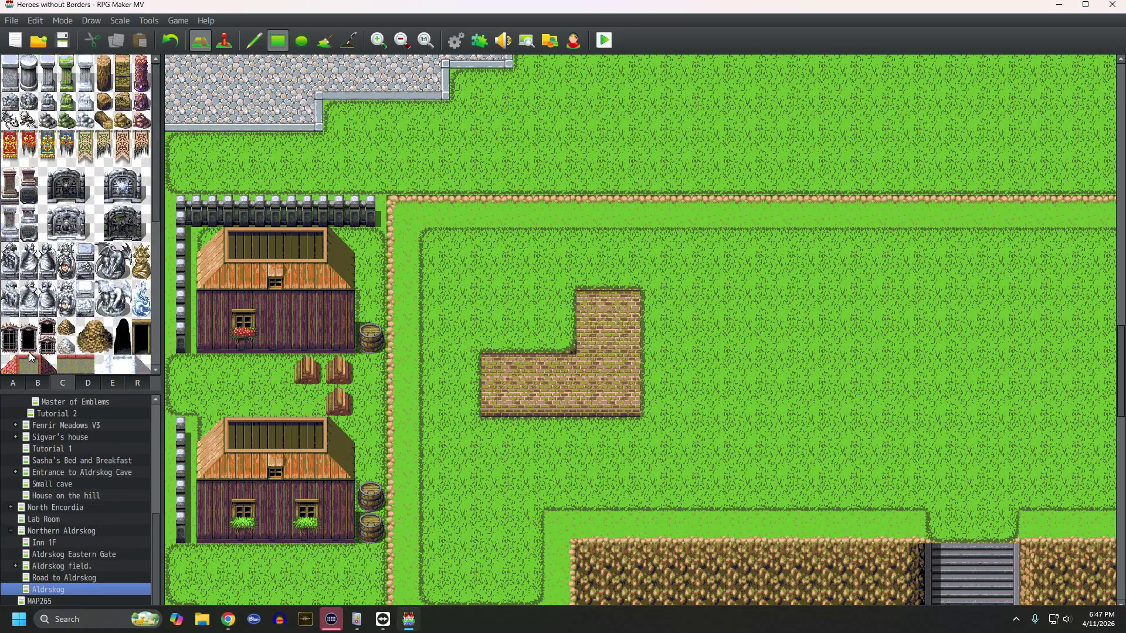
# Step: Place the first roof pieces at the brick block's left end and the L's inner corner
pyautogui.scroll(-3, 29, 352)
pyautogui.scroll(-3, 32, 337)
pyautogui.click(103, 247)
pyautogui.click(498, 339)
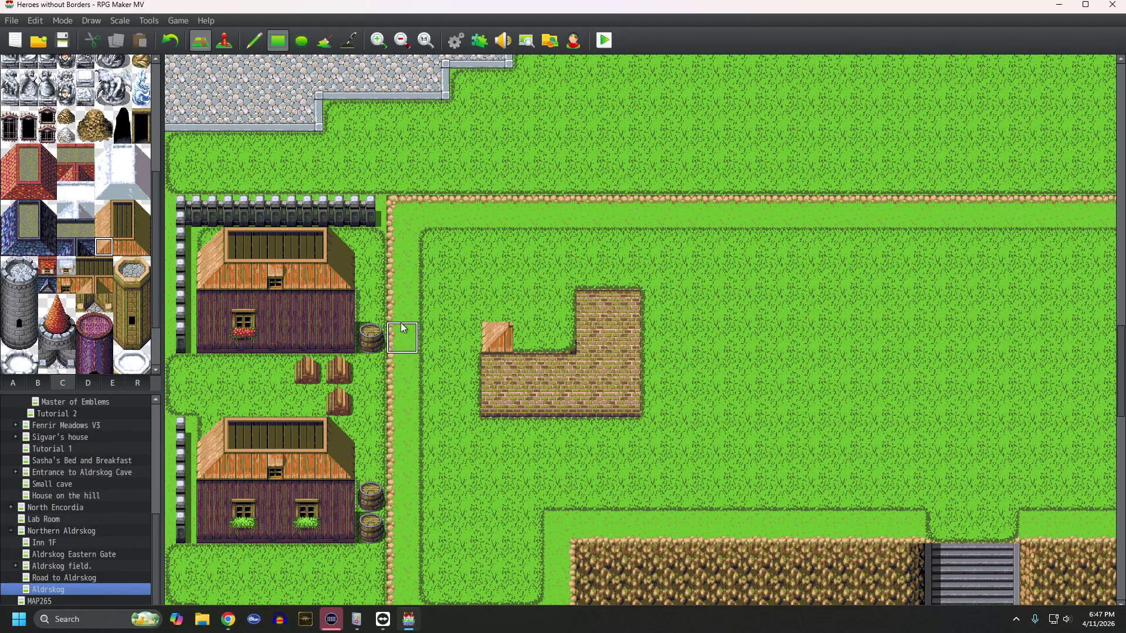
pyautogui.click(143, 248)
pyautogui.click(574, 331)
pyautogui.click(141, 228)
pyautogui.click(558, 302)
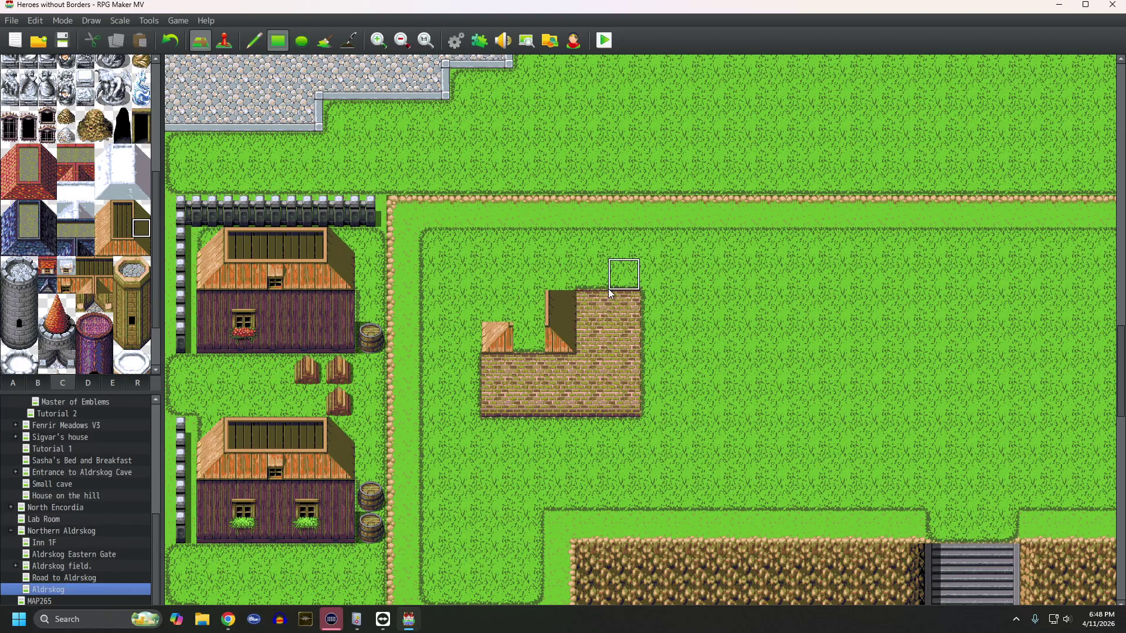
# Step: Lay roof tiles across the building's upper row, finishing with the right corner
pyautogui.click(106, 246)
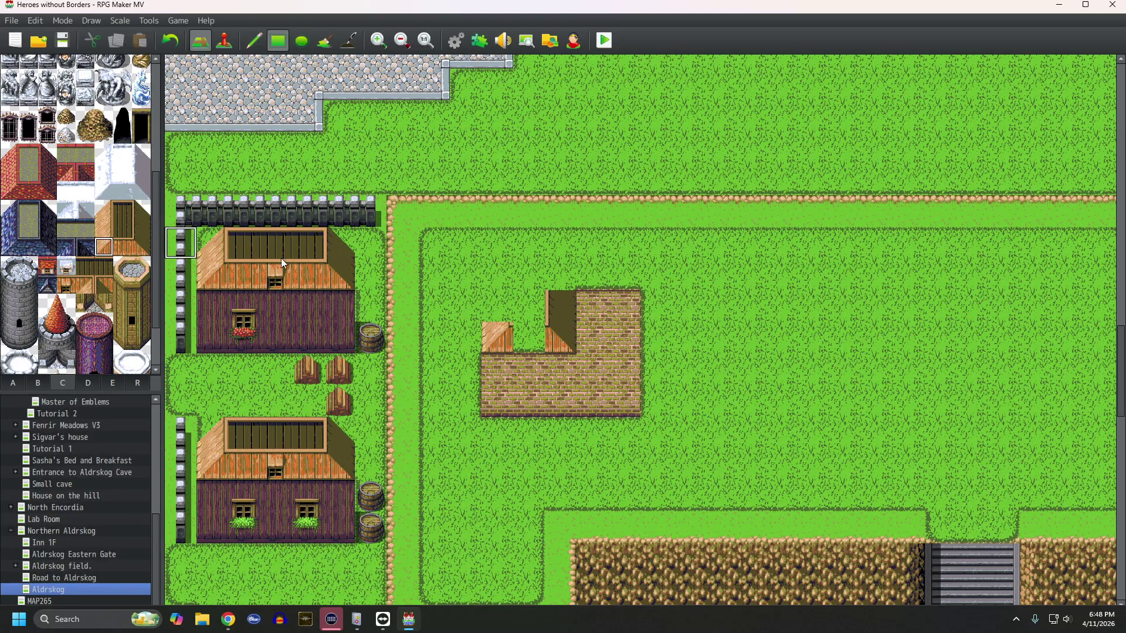
pyautogui.click(103, 285)
pyautogui.click(550, 277)
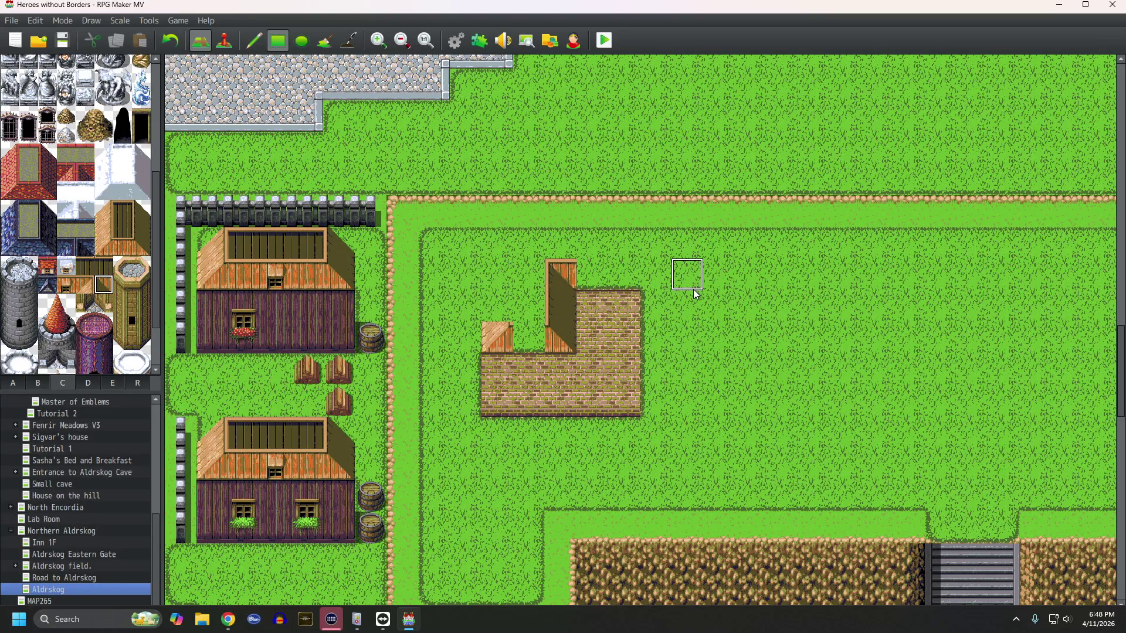
pyautogui.click(122, 247)
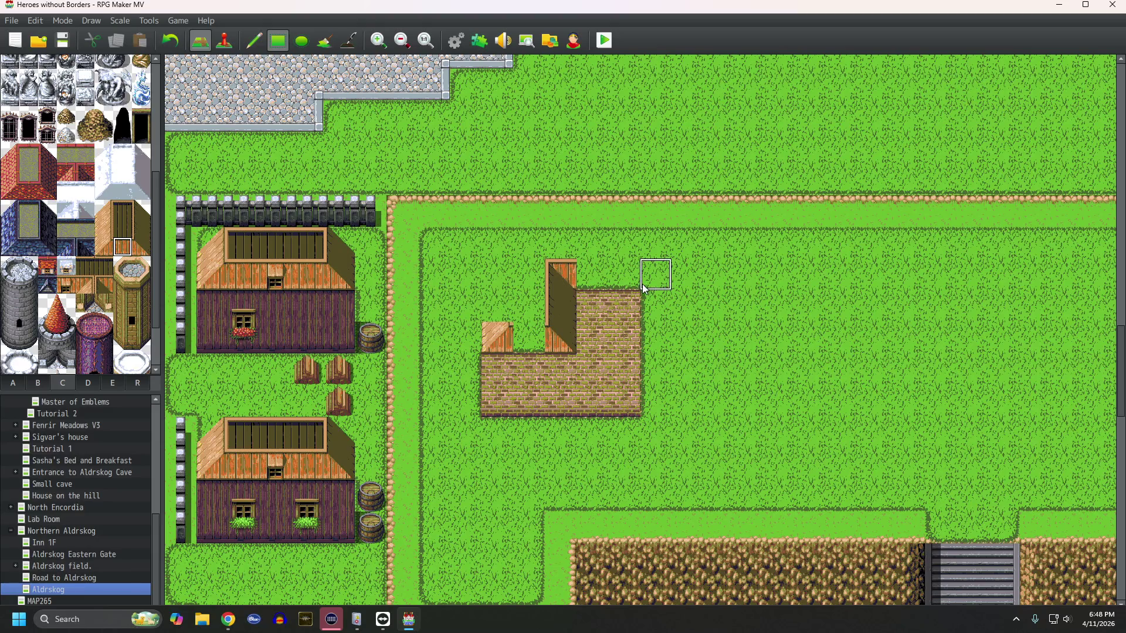
pyautogui.click(591, 274)
pyautogui.click(142, 247)
pyautogui.click(625, 271)
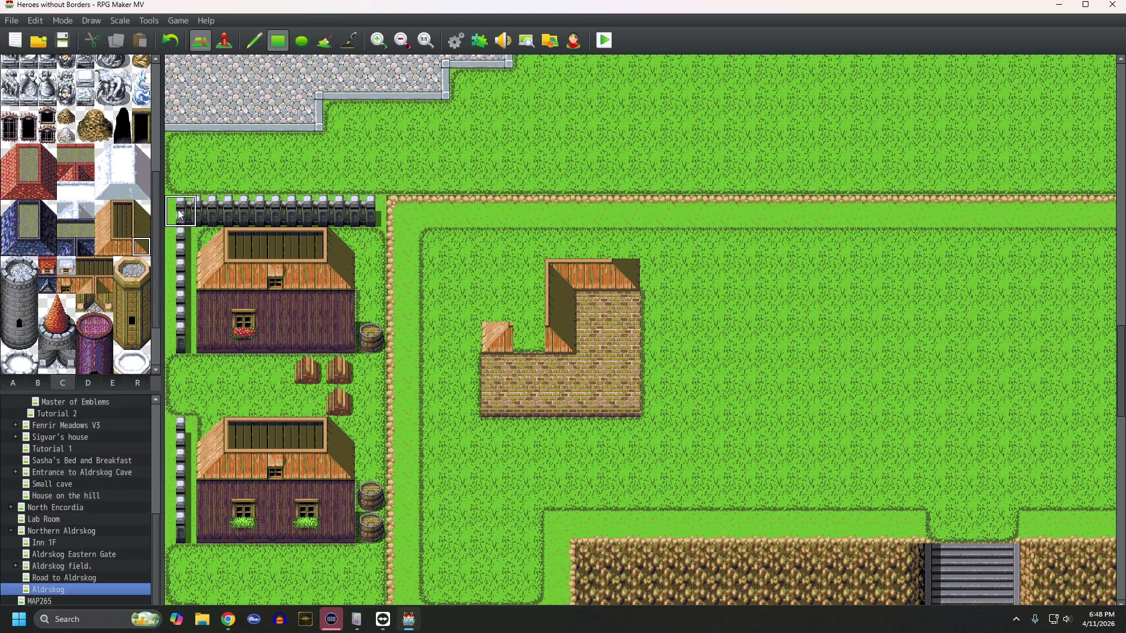
# Step: Add a row of dark ridge tiles along the roof top and its upper-left corner
pyautogui.click(142, 207)
pyautogui.click(624, 242)
pyautogui.click(122, 212)
pyautogui.moveTo(592, 243); pyautogui.dragTo(533, 253)
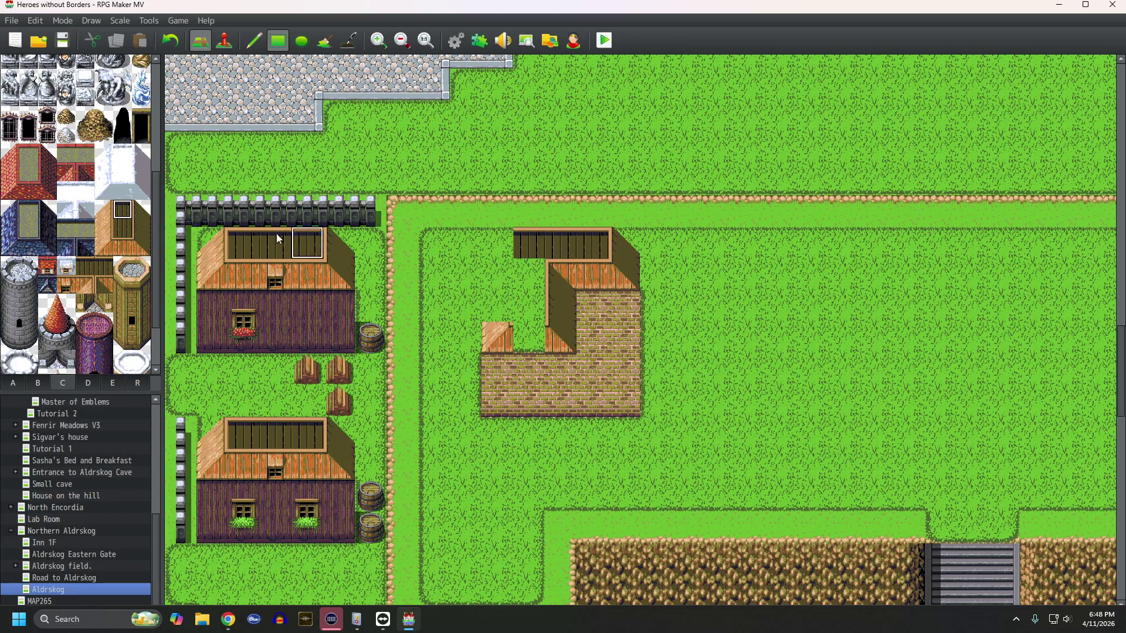
pyautogui.click(105, 211)
pyautogui.click(485, 260)
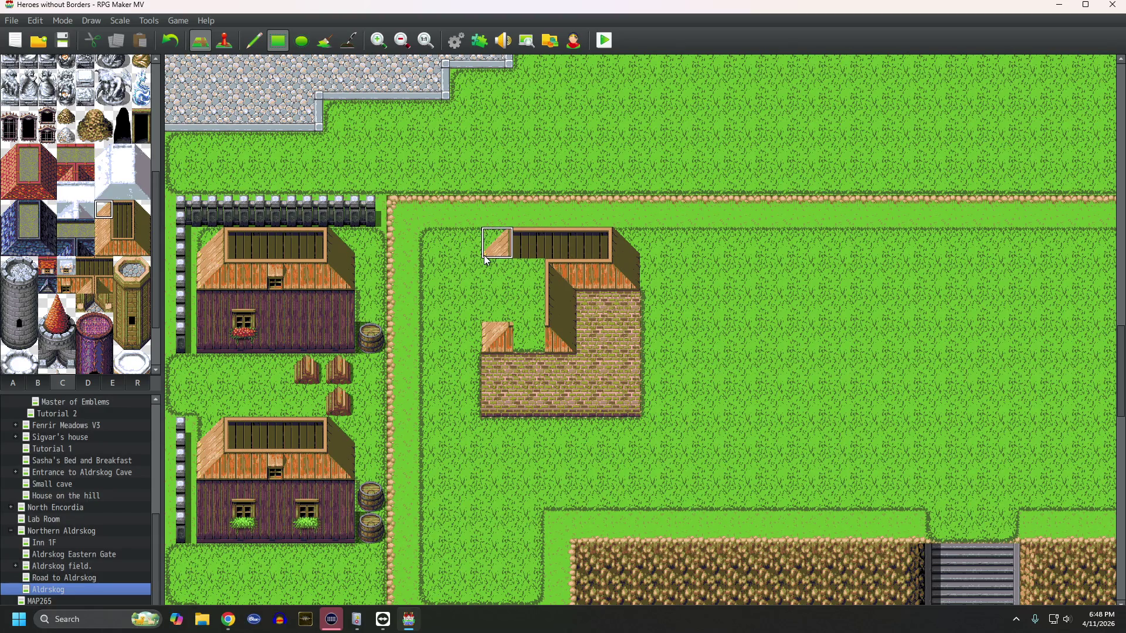
# Step: Try roofing three brick cells on the right wing, then undo them back to brick
pyautogui.click(122, 247)
pyautogui.click(607, 297)
pyautogui.click(620, 302)
pyautogui.click(578, 341)
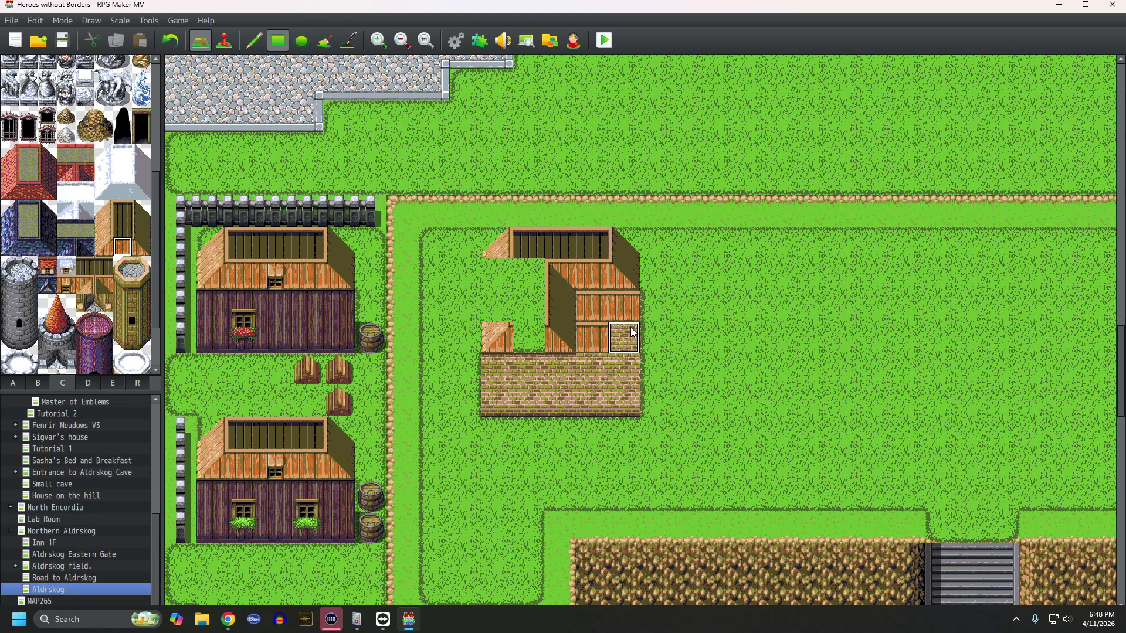
pyautogui.hotkey('ctrl', 'z')
pyautogui.hotkey('ctrl', 'z')
pyautogui.hotkey('ctrl', 'z')
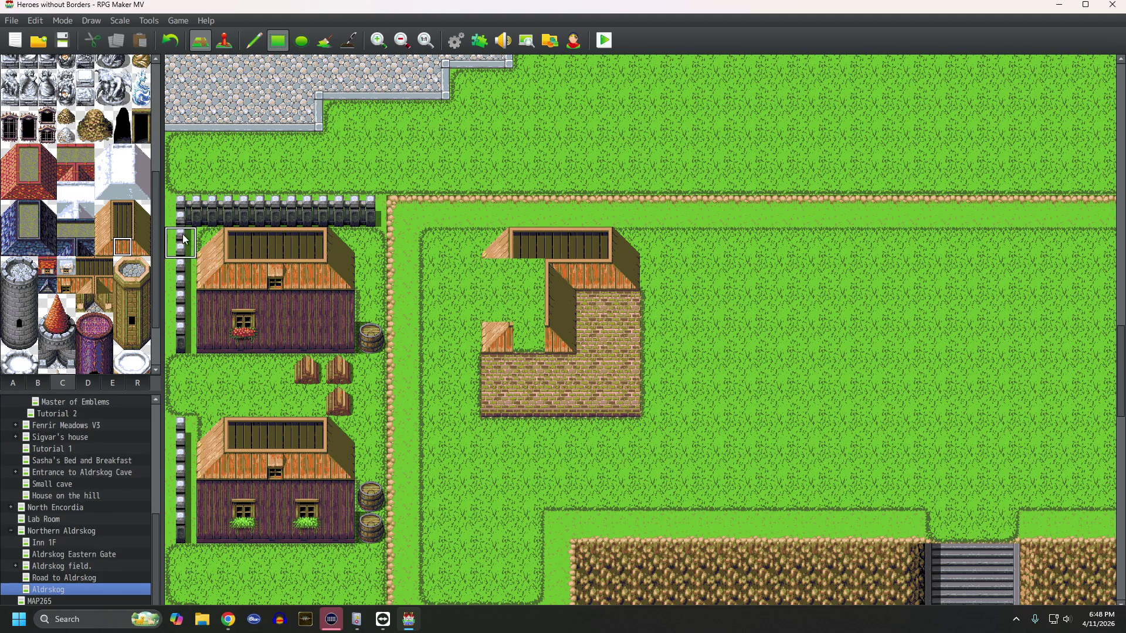
# Step: Fill the roof's left side and inner gaps with wooden roof tiles
pyautogui.click(103, 229)
pyautogui.click(496, 275)
pyautogui.click(502, 304)
pyautogui.click(129, 250)
pyautogui.click(531, 336)
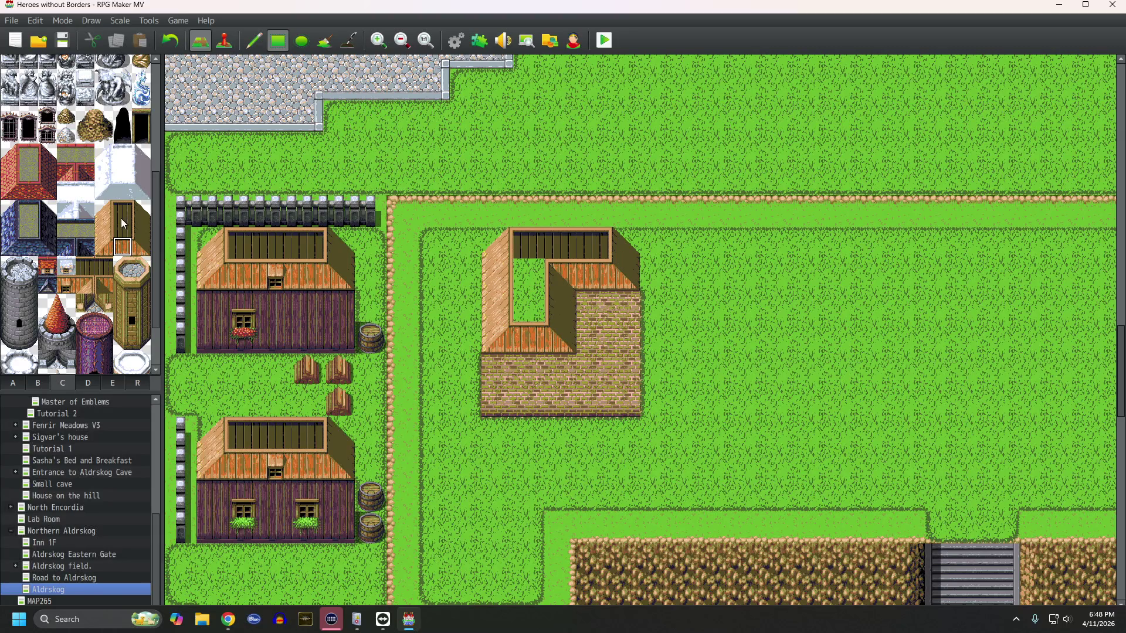
pyautogui.click(123, 226)
pyautogui.click(530, 305)
pyautogui.click(530, 274)
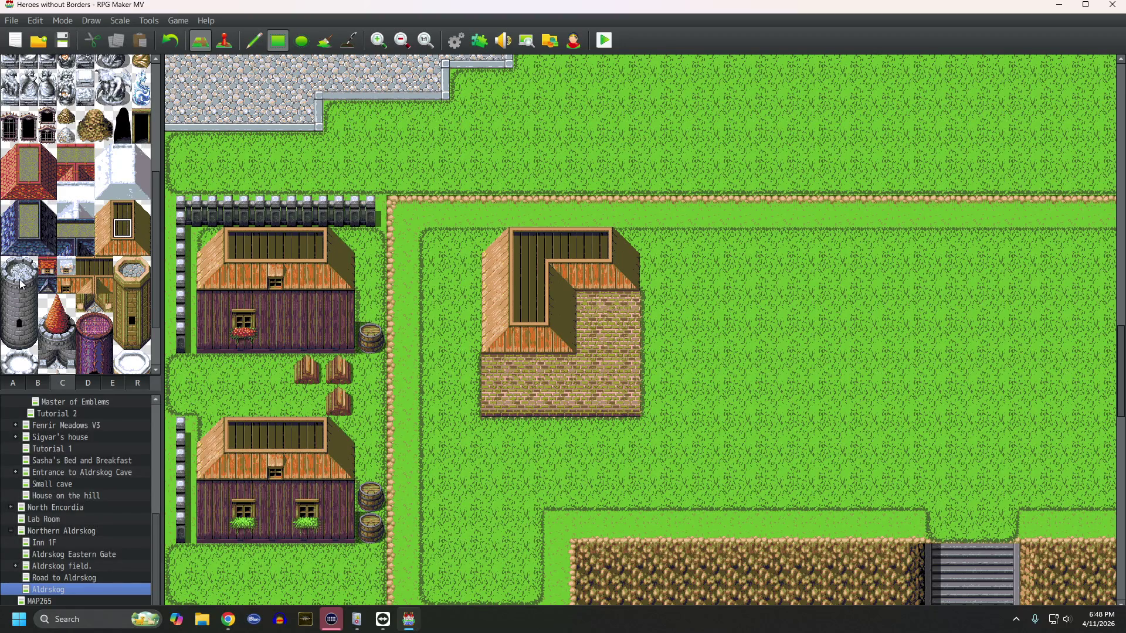
pyautogui.click(14, 384)
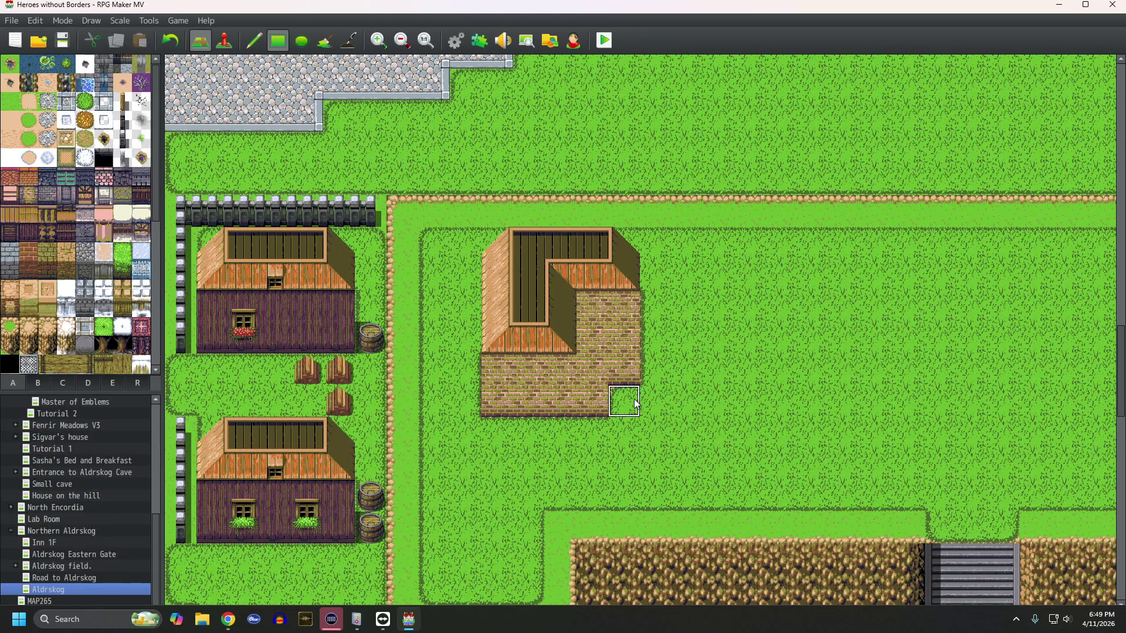
# Step: Paint plain grass over the inn's lower-right brick wall tiles, undoing and repainting the edge tile
pyautogui.moveTo(628, 379); pyautogui.dragTo(595, 394)
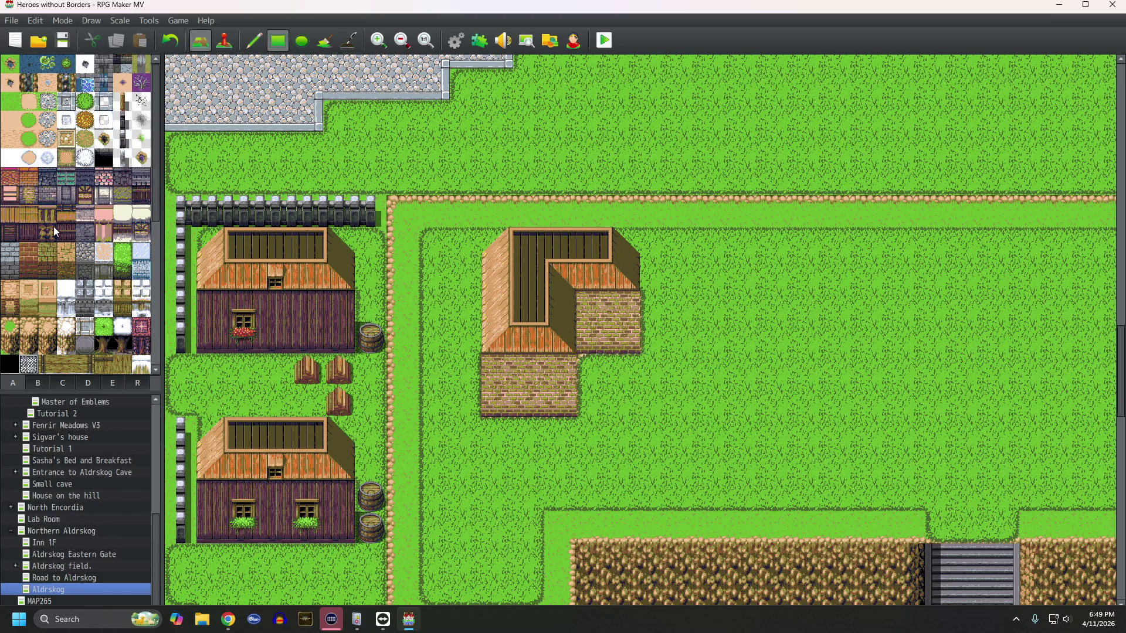
pyautogui.click(12, 104)
pyautogui.click(594, 375)
pyautogui.hotkey('ctrl', 'z')
pyautogui.scroll(-6, 47, 309)
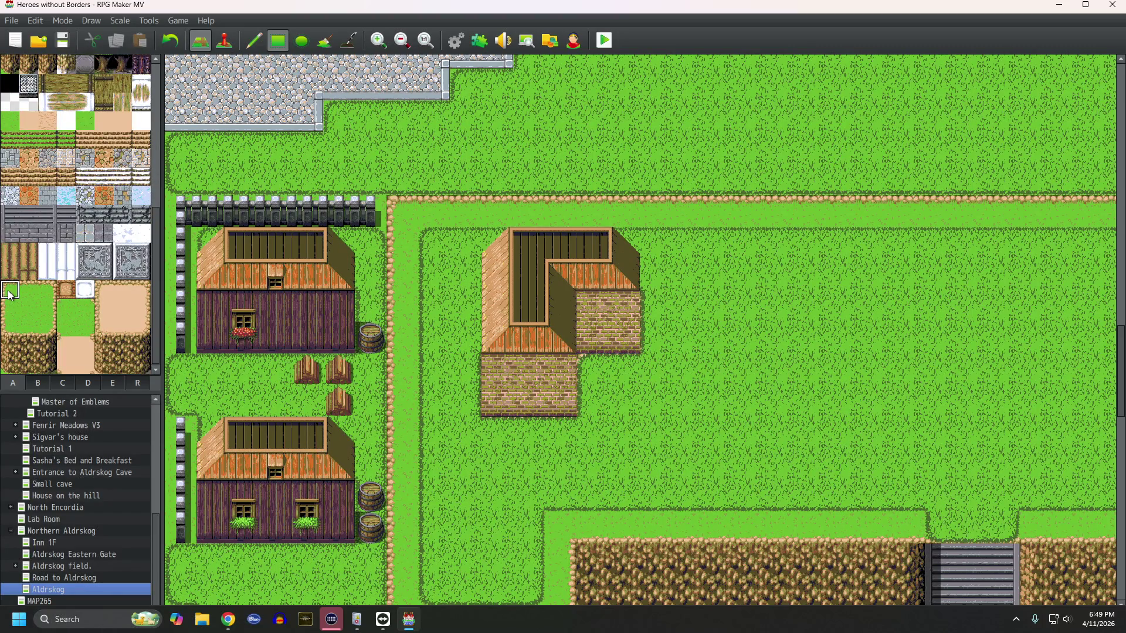
pyautogui.click(592, 370)
pyautogui.scroll(-3, 684, 375)
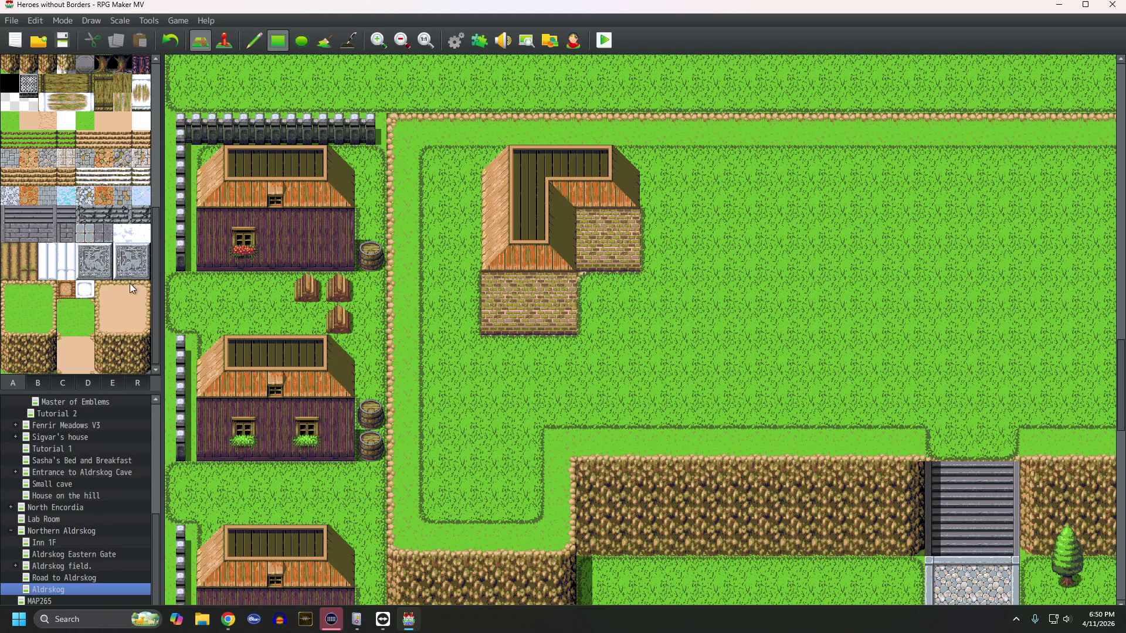
pyautogui.click(37, 383)
# Step: Hang the INN sign tile from tab B on the inn's brick front wall
pyautogui.scroll(5, 66, 243)
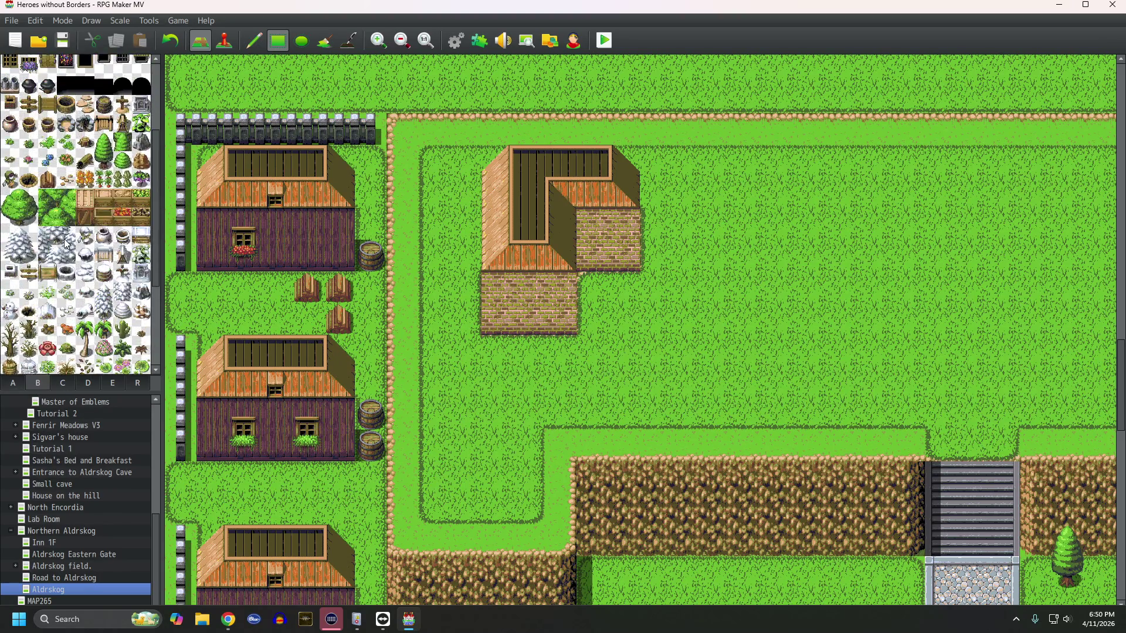
pyautogui.click(121, 67)
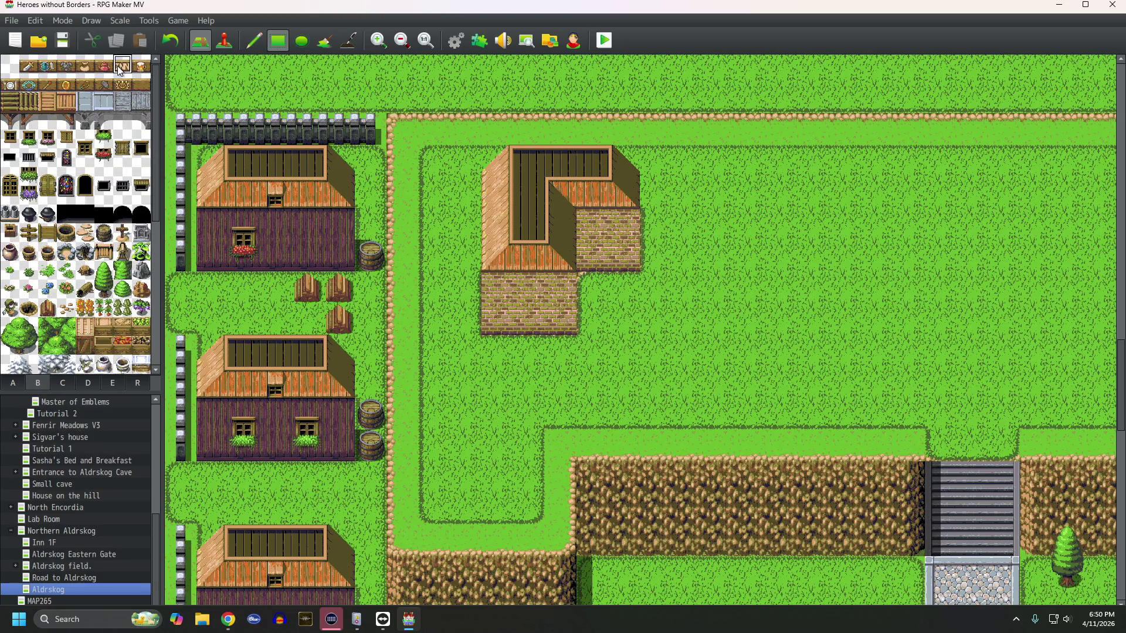
pyautogui.click(563, 290)
# Step: Pan around the town past the fountain and field, ending on the inn and stairs
pyautogui.middleClick(591, 308)
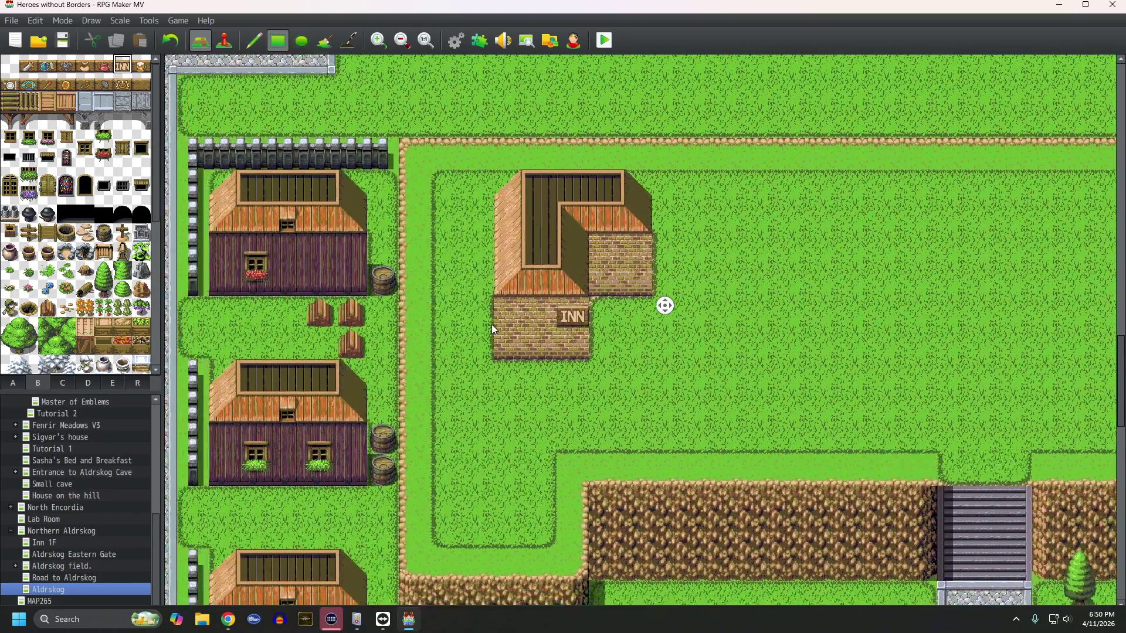
pyautogui.middleClick(491, 330)
pyautogui.middleClick(492, 326)
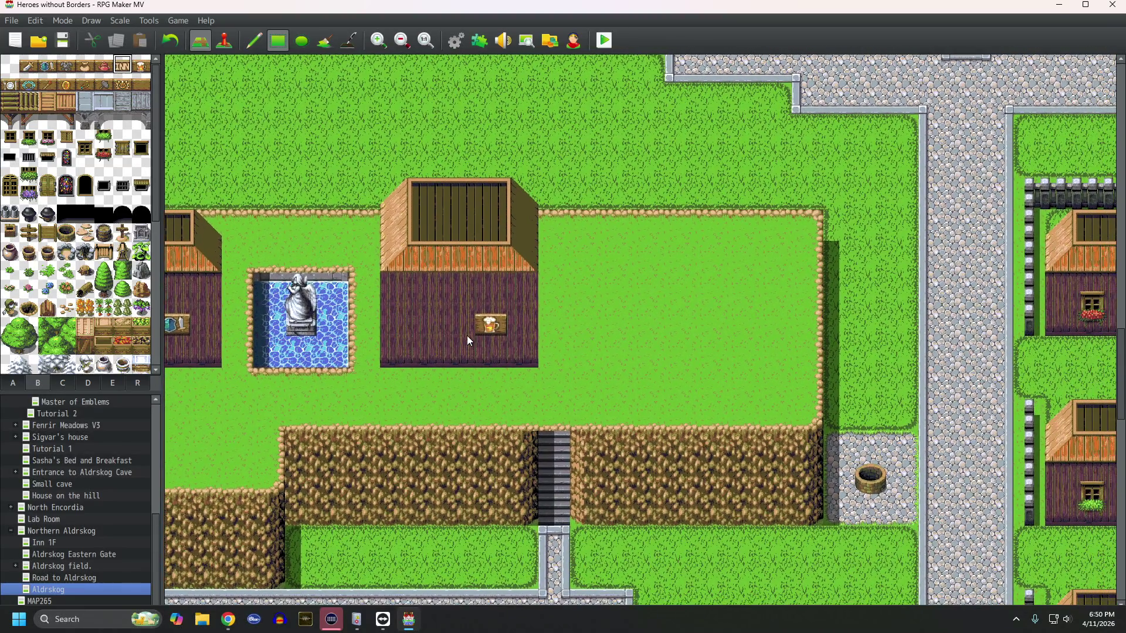
pyautogui.middleClick(467, 338)
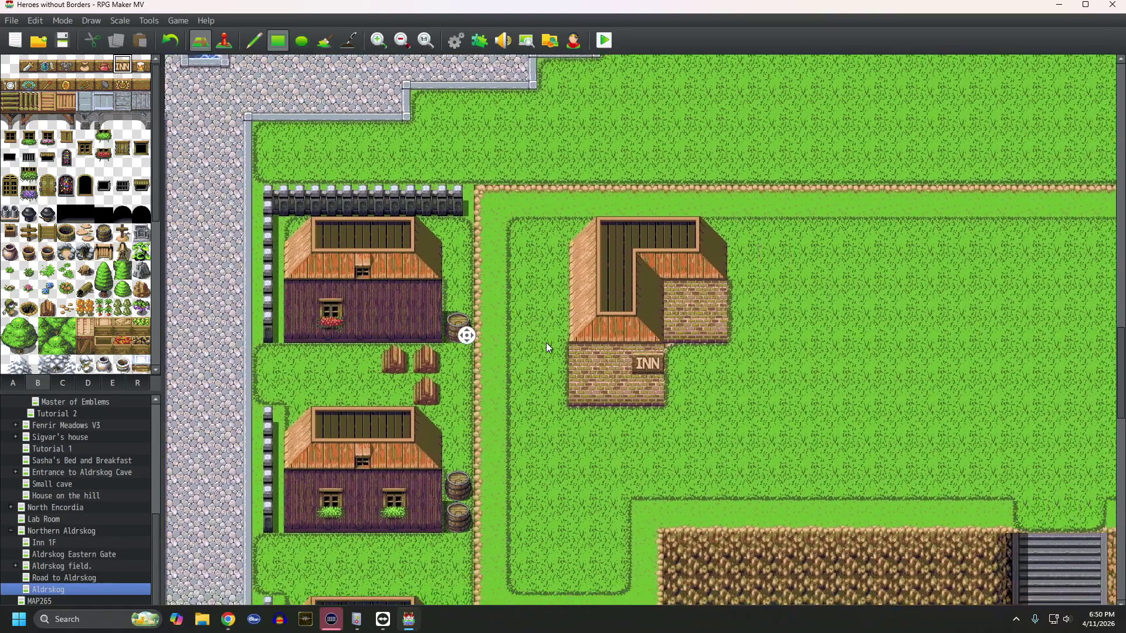
pyautogui.middleClick(546, 345)
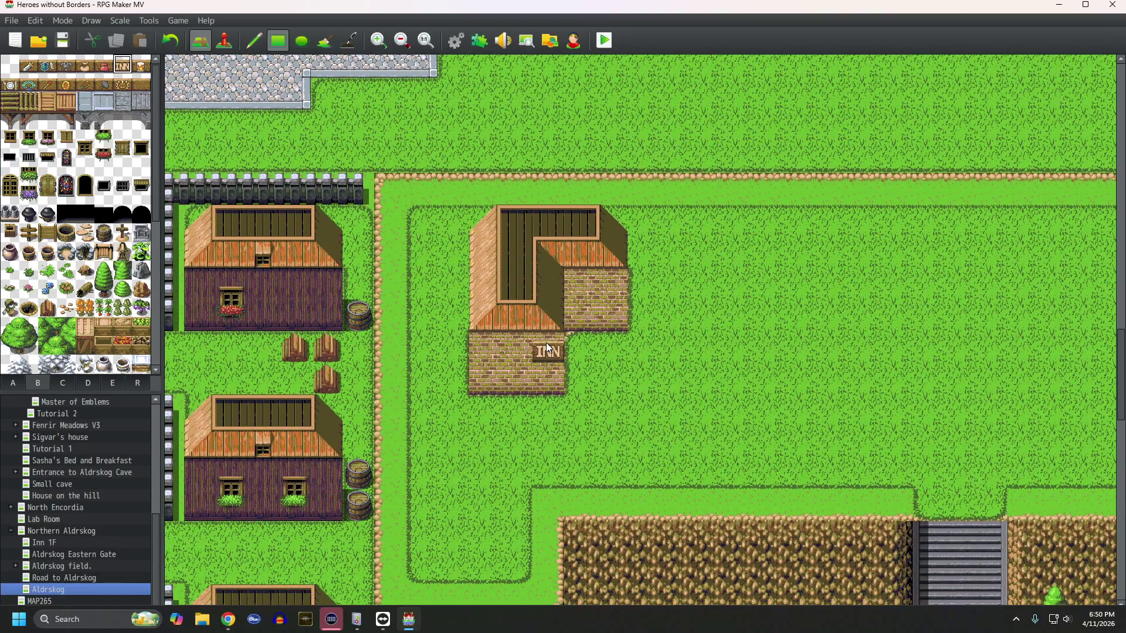
pyautogui.middleClick(546, 342)
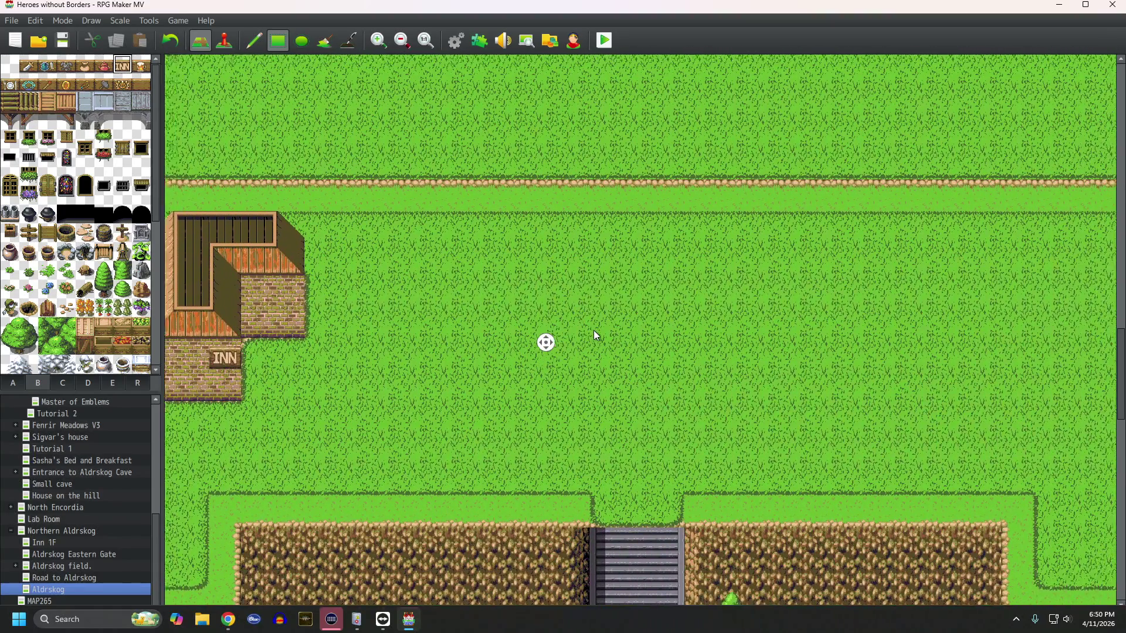
pyautogui.middleClick(593, 330)
pyautogui.middleClick(594, 329)
pyautogui.middleClick(554, 330)
pyautogui.middleClick(509, 328)
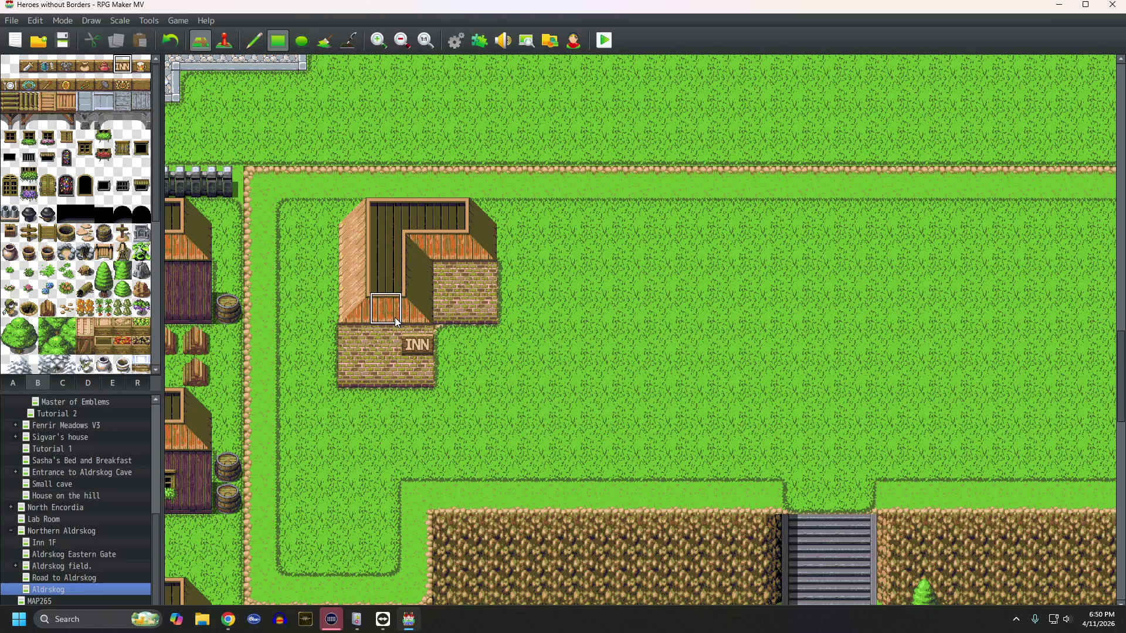
pyautogui.middleClick(376, 318)
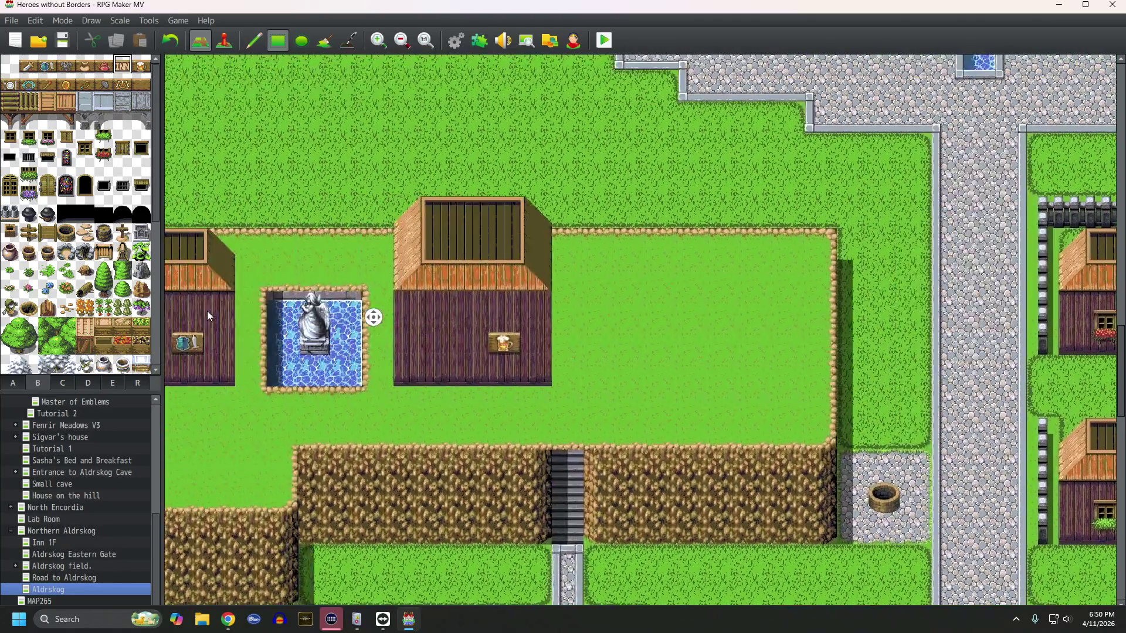
pyautogui.middleClick(249, 321)
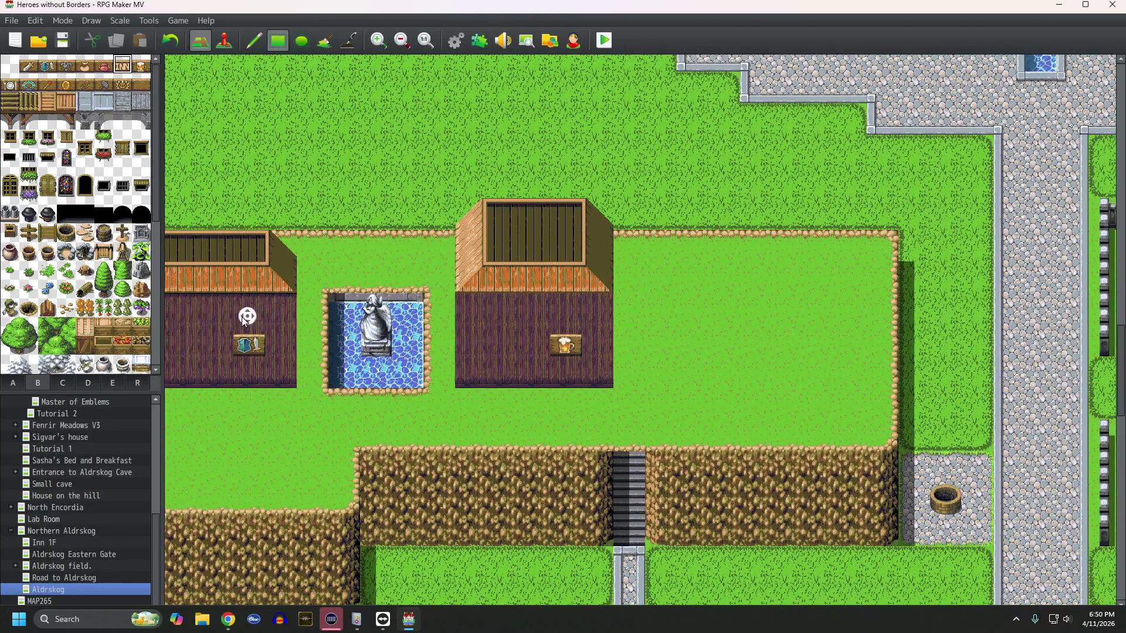
pyautogui.middleClick(261, 330)
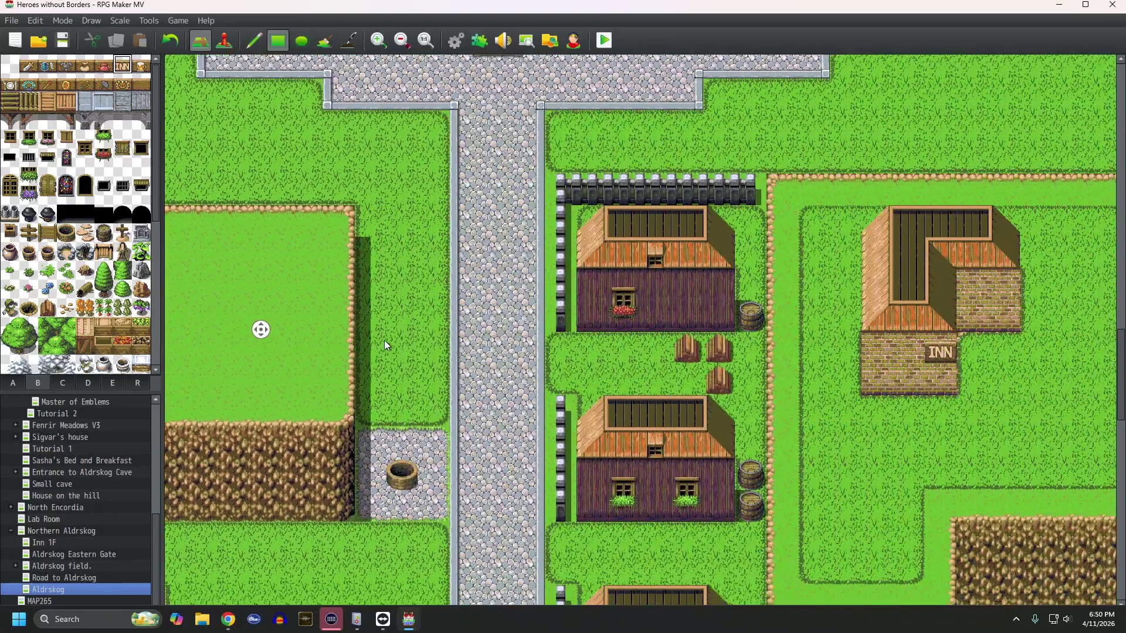
pyautogui.middleClick(384, 335)
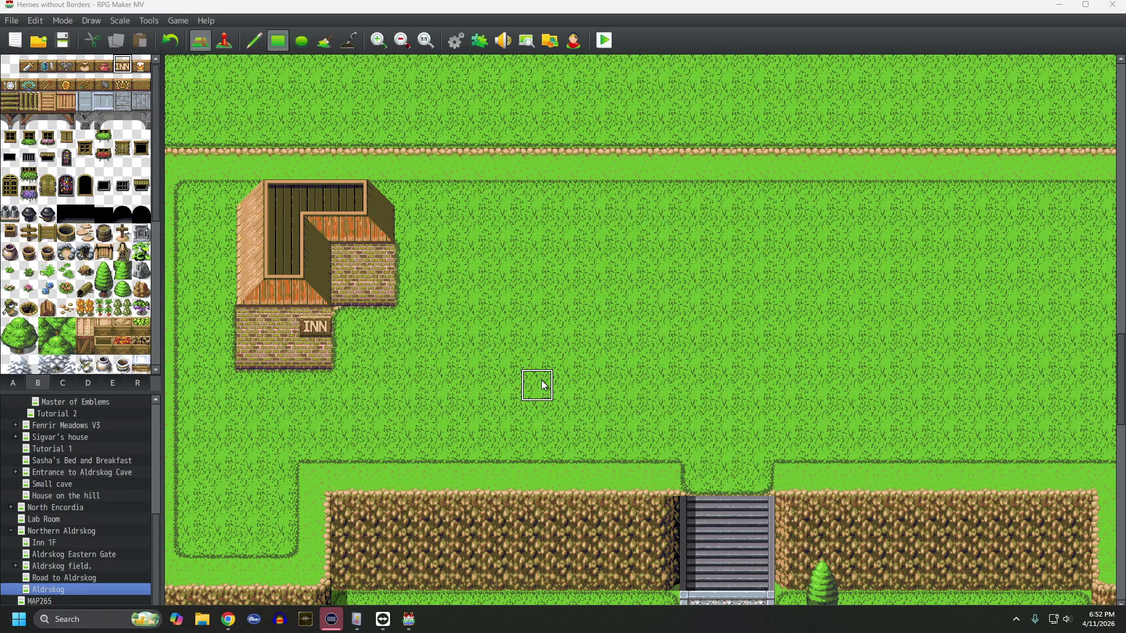
# Step: Paint shadow quarter-tiles down the inn's right-hand walls with the Shadow Pen
pyautogui.click(340, 47)
pyautogui.click(403, 297)
pyautogui.moveTo(402, 282); pyautogui.dragTo(403, 217)
pyautogui.click(345, 301)
pyautogui.moveTo(343, 315); pyautogui.dragTo(351, 347)
pyautogui.click(339, 360)
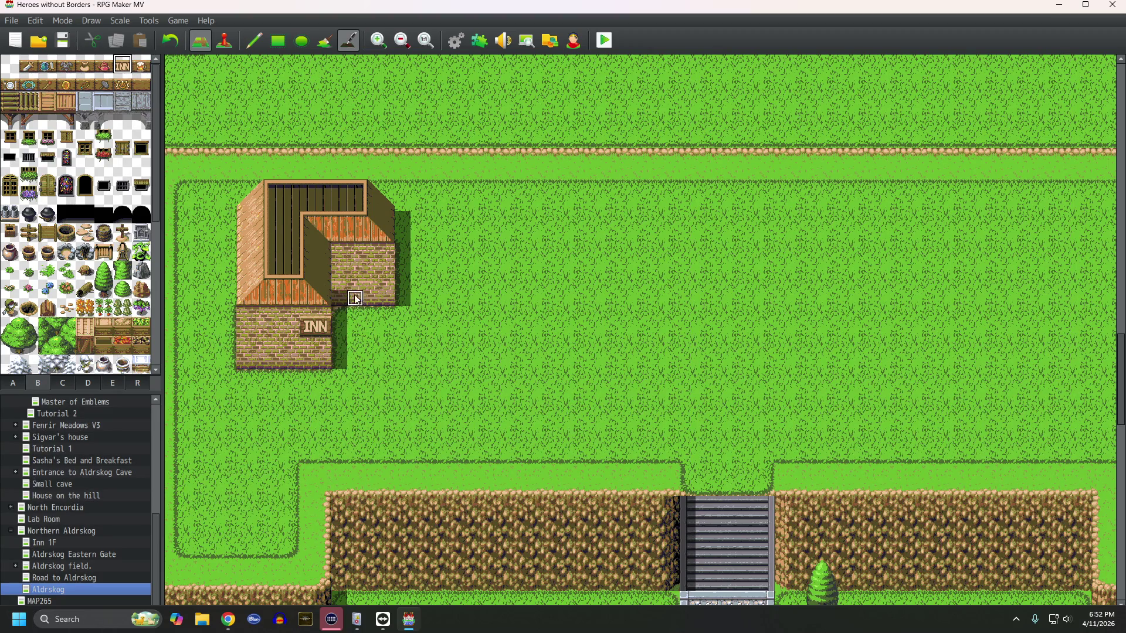
# Step: Return to the tab A ground and wall tiles with the Pencil tool
pyautogui.middleClick(453, 313)
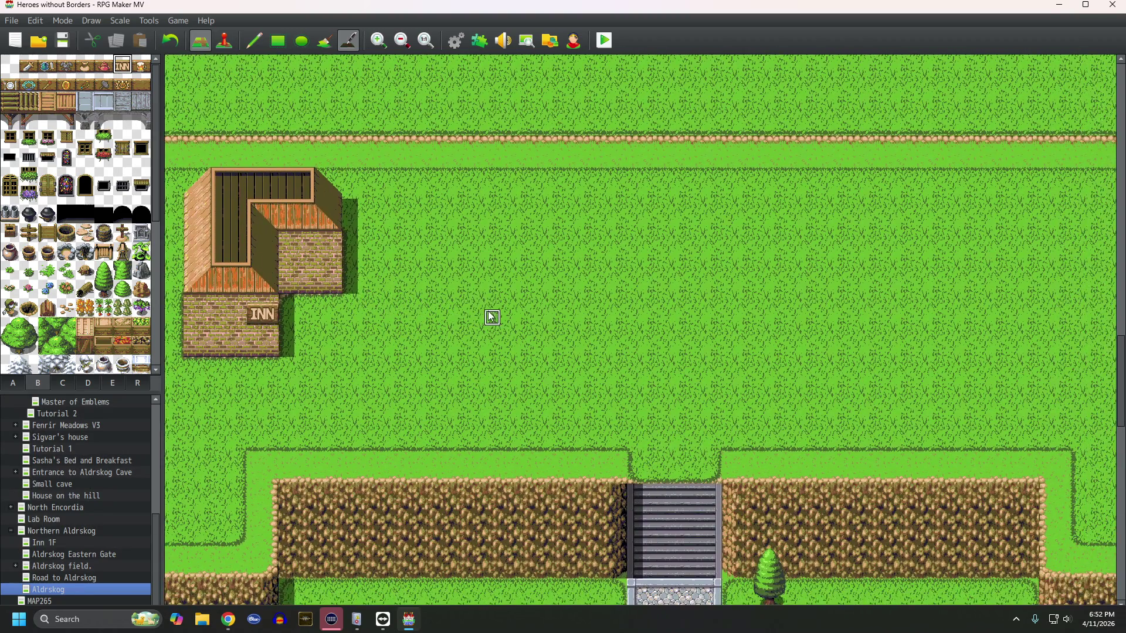
pyautogui.middleClick(435, 297)
pyautogui.click(13, 383)
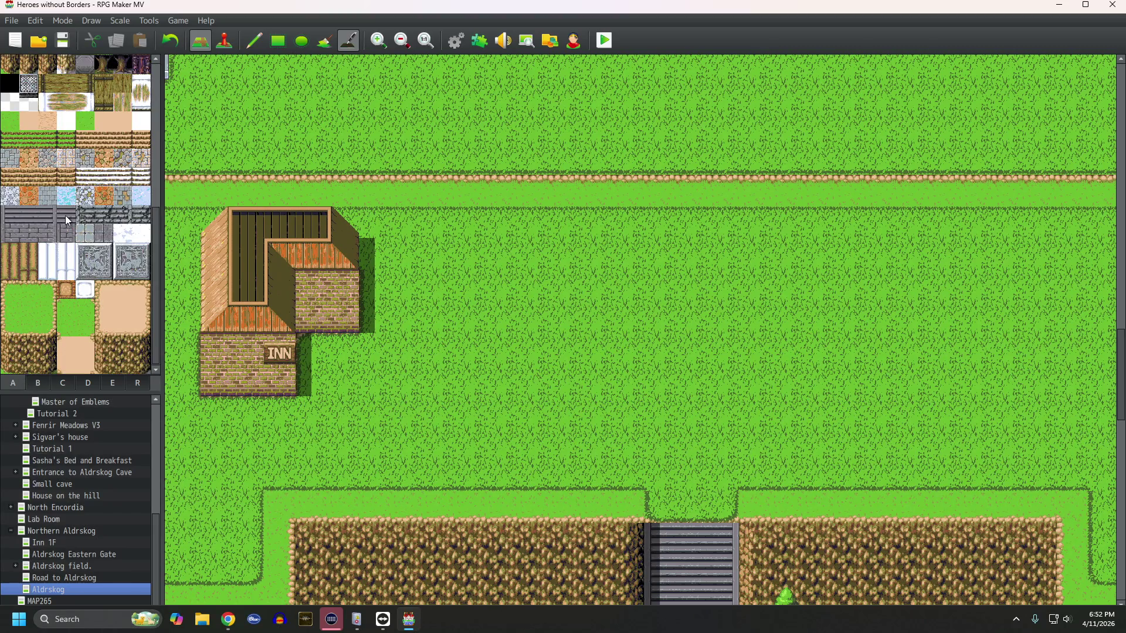
pyautogui.scroll(5, 65, 216)
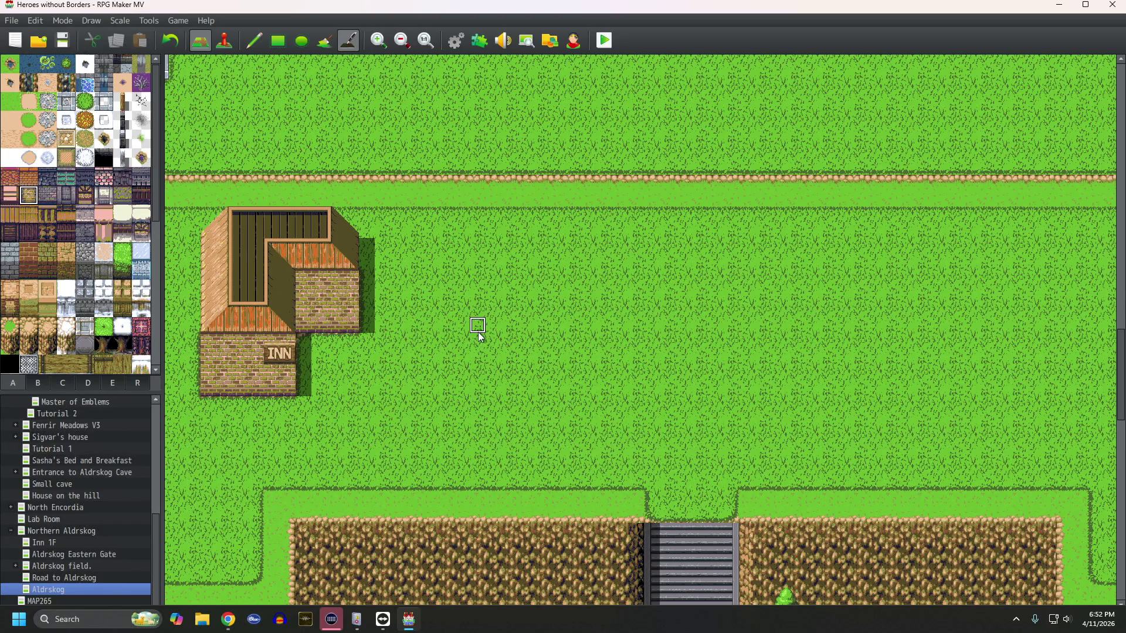
pyautogui.click(255, 41)
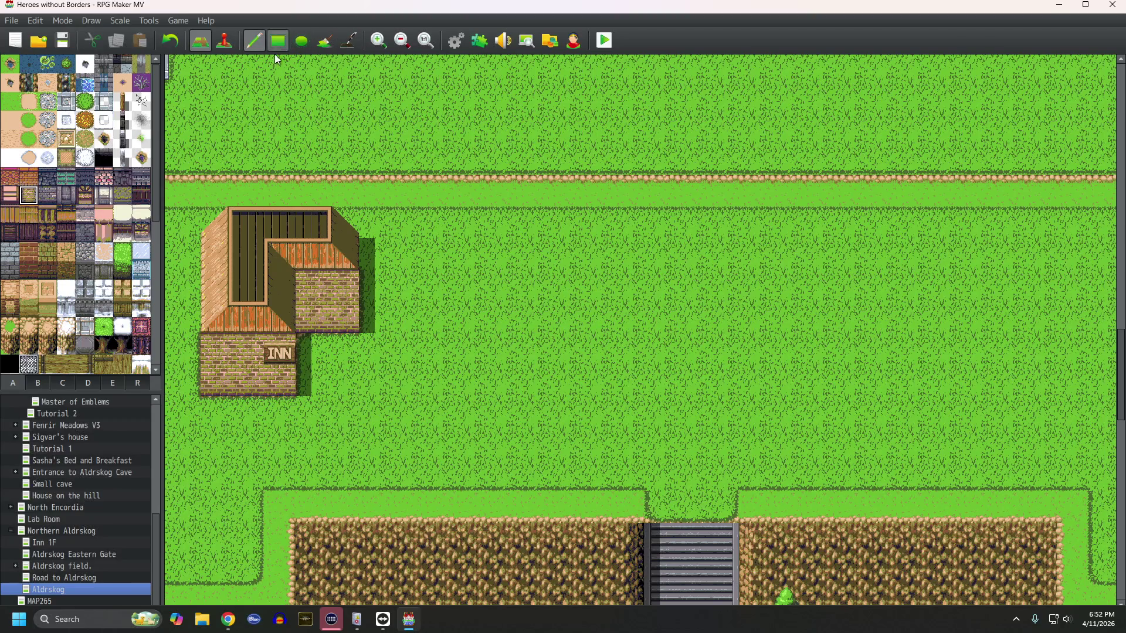
# Step: Paint a brick wall strip east of the inn for the new building
pyautogui.moveTo(434, 352); pyautogui.dragTo(562, 359)
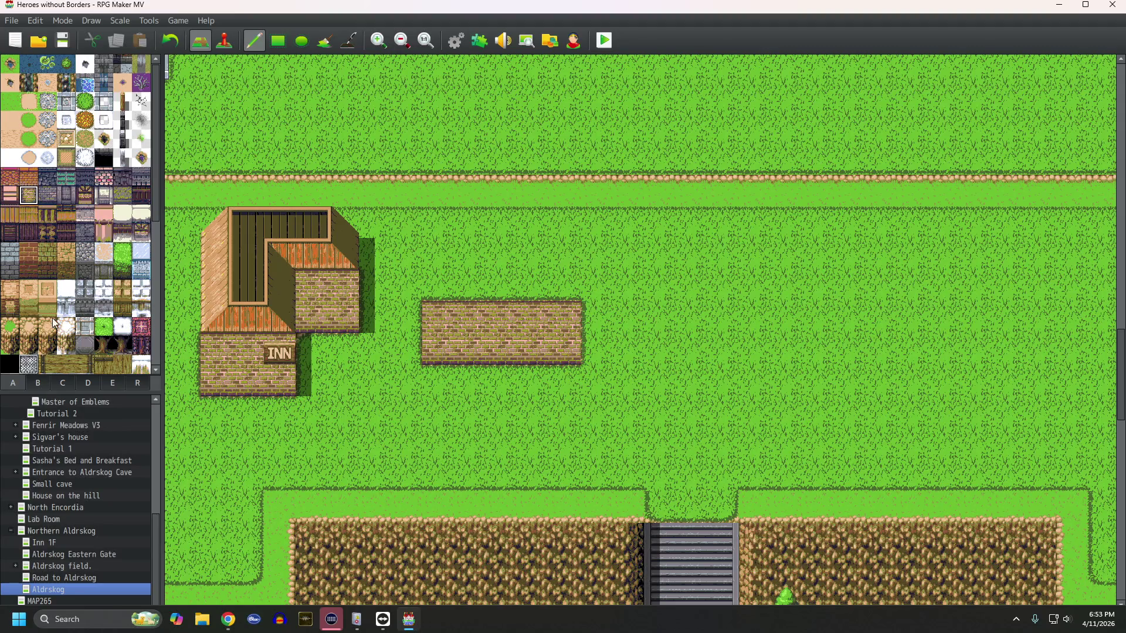
pyautogui.click(37, 383)
pyautogui.scroll(5, 81, 322)
pyautogui.scroll(-3, 81, 322)
pyautogui.click(63, 384)
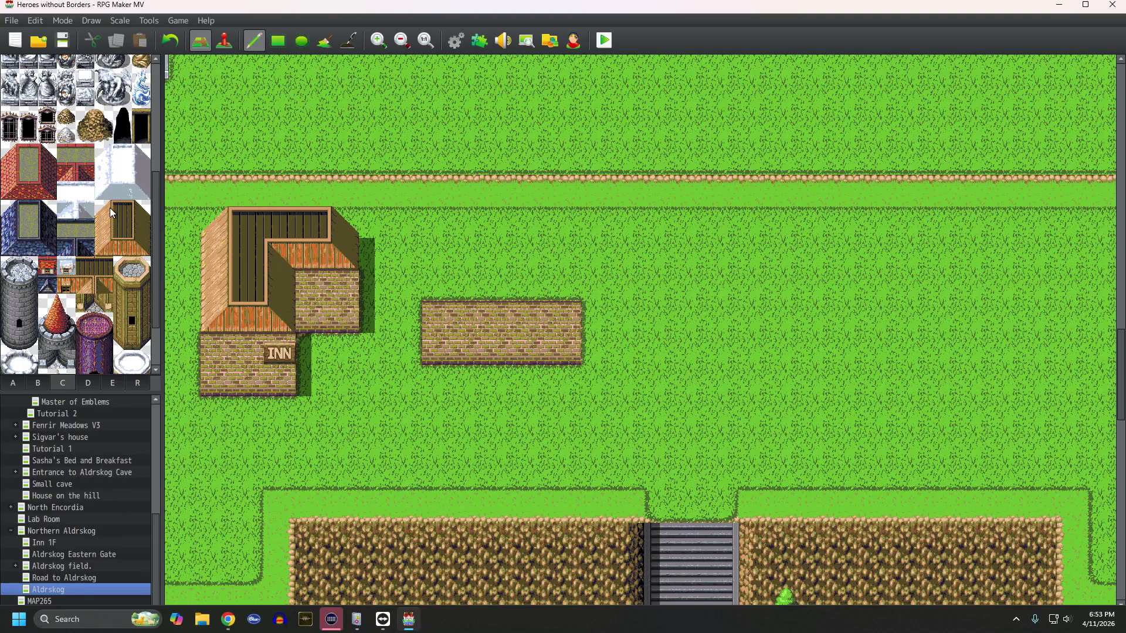
# Step: Build the roof's left edge, top-left corner and dark top row from tab C
pyautogui.click(103, 250)
pyautogui.click(447, 297)
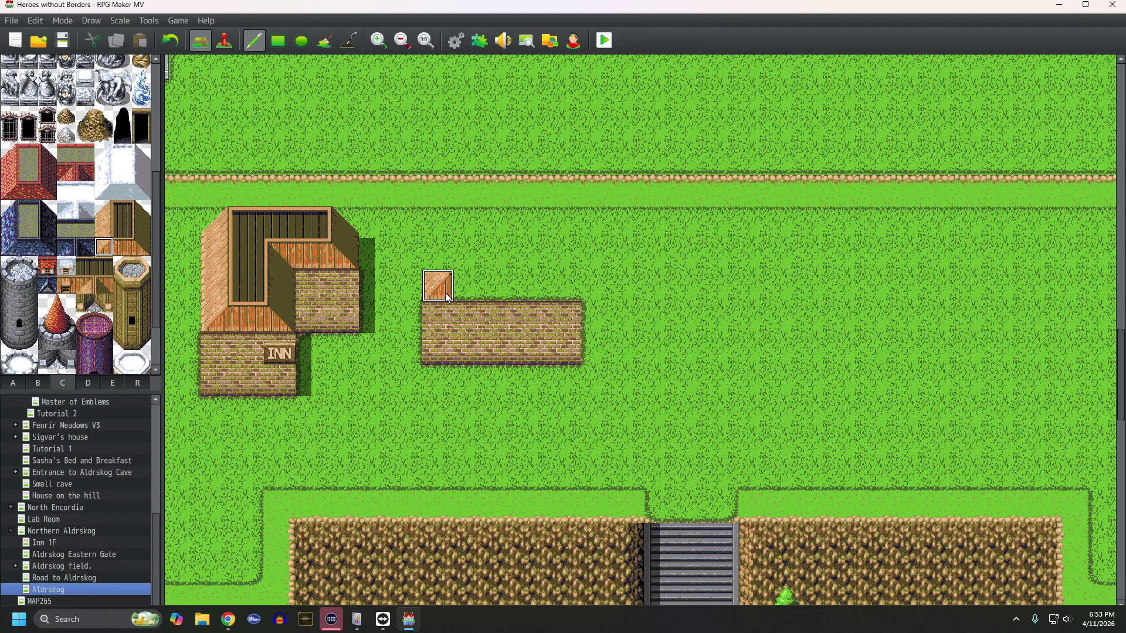
pyautogui.click(103, 228)
pyautogui.click(438, 253)
pyautogui.click(103, 210)
pyautogui.click(437, 223)
pyautogui.click(123, 209)
pyautogui.moveTo(463, 223); pyautogui.dragTo(526, 230)
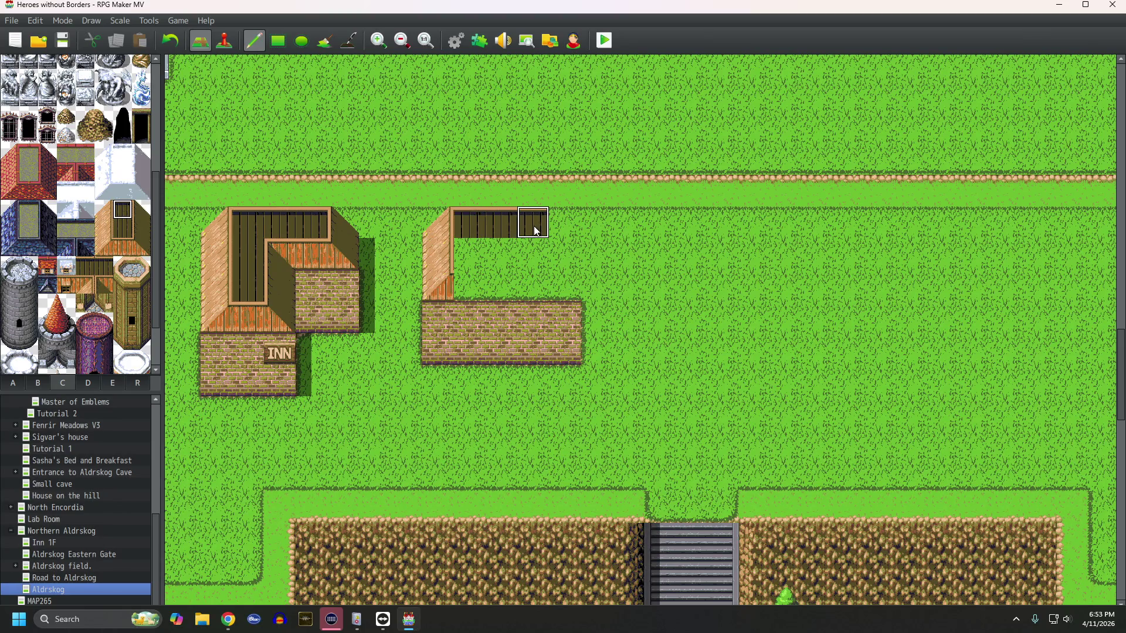
# Step: Cap the roof's top row and build its right side down to the wall
pyautogui.click(144, 214)
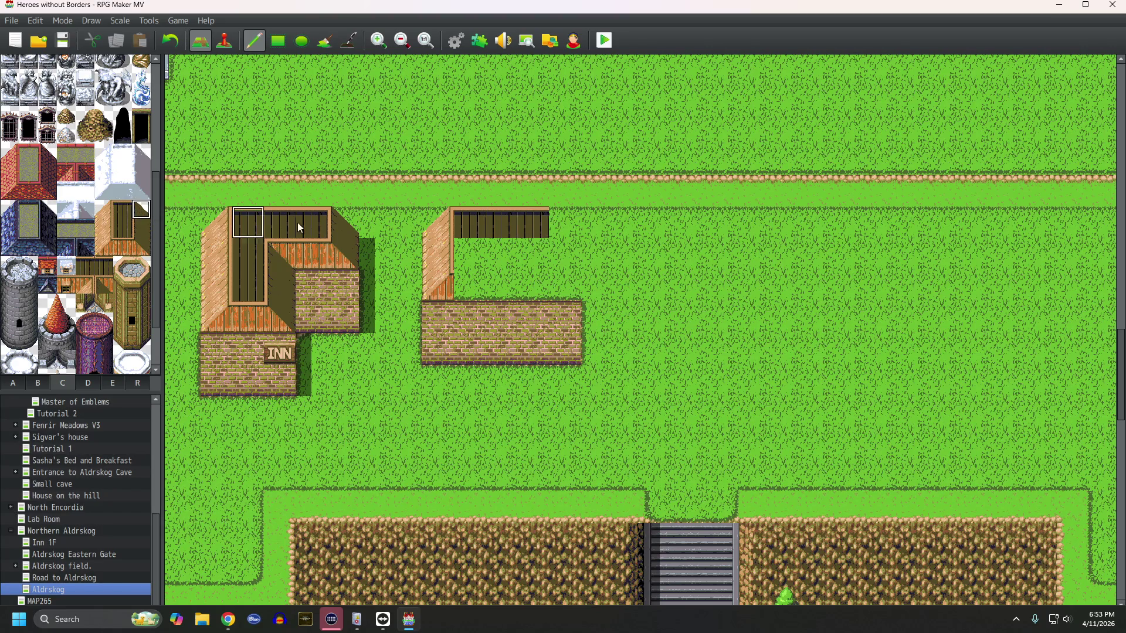
pyautogui.click(566, 227)
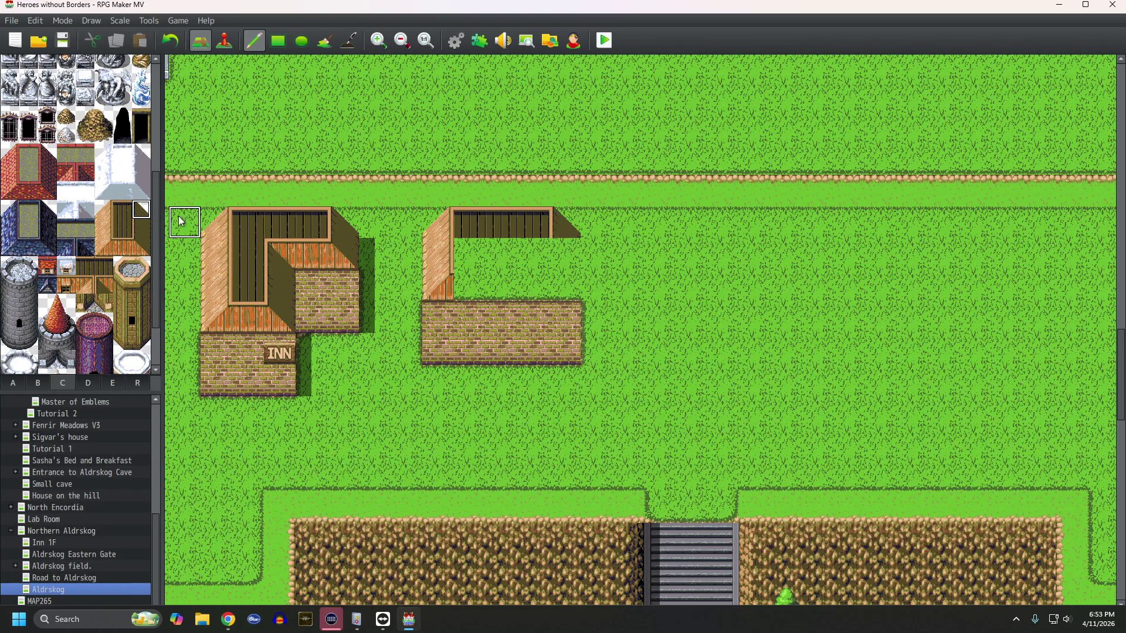
pyautogui.click(142, 229)
pyautogui.click(564, 254)
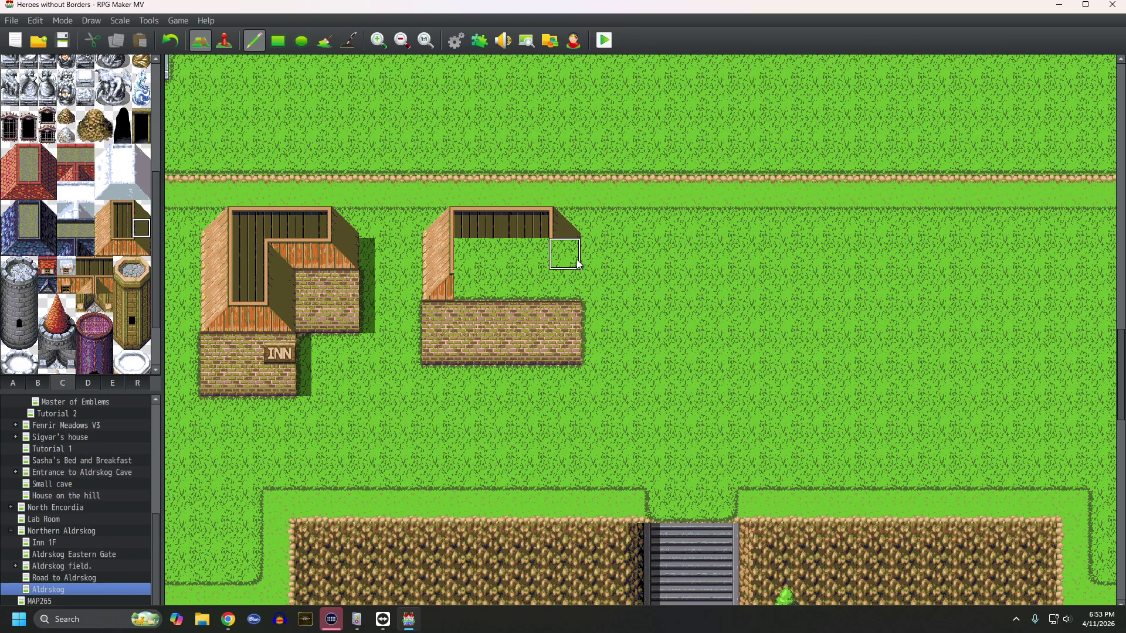
pyautogui.click(141, 248)
pyautogui.click(564, 285)
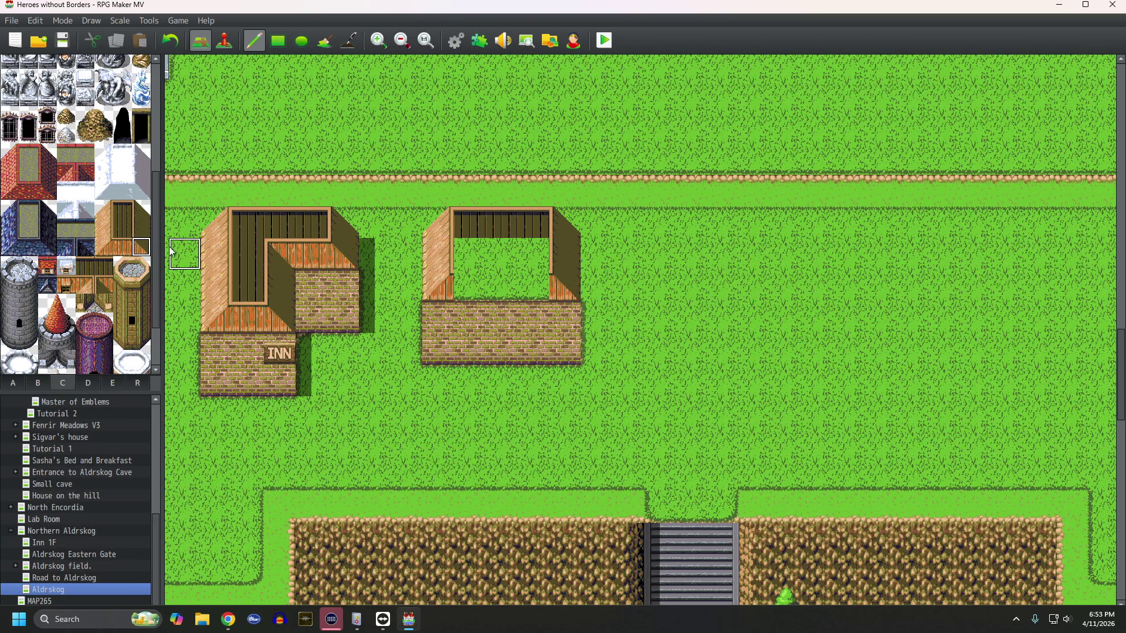
# Step: Add the wooden eave across the building and fill the roof middle with dark wood
pyautogui.click(122, 247)
pyautogui.moveTo(533, 287); pyautogui.dragTo(443, 289)
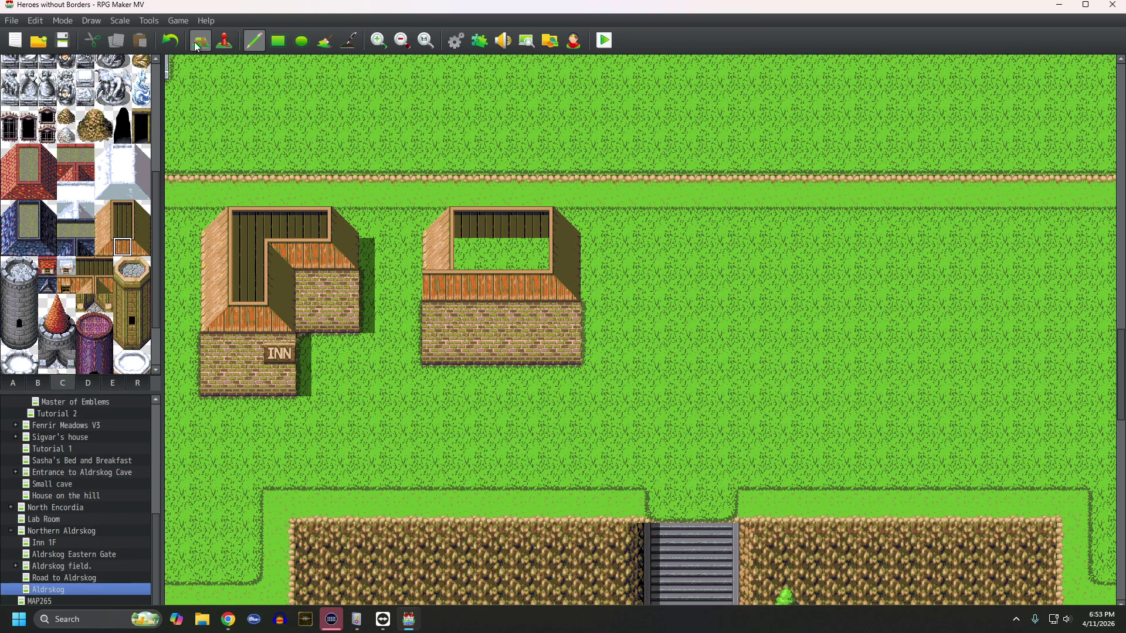
pyautogui.click(170, 40)
pyautogui.moveTo(533, 288)
pyautogui.mouseDown()
pyautogui.moveTo(468, 286)
pyautogui.moveTo(530, 291)
pyautogui.mouseUp()
pyautogui.click(127, 227)
pyautogui.moveTo(469, 253); pyautogui.dragTo(531, 252)
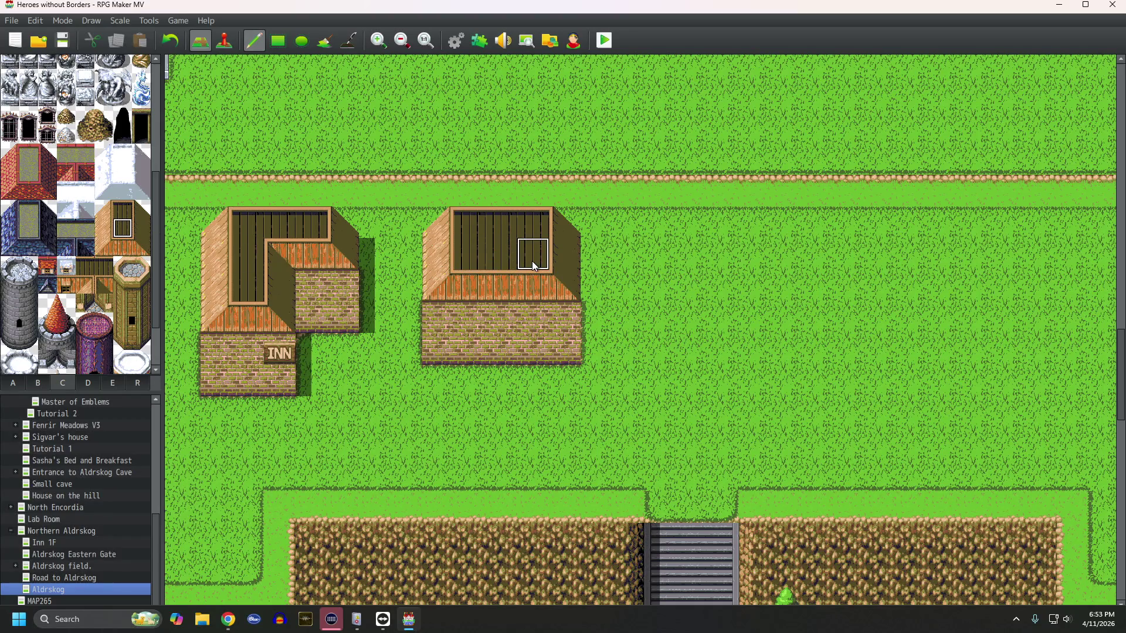
pyautogui.scroll(-2, 534, 265)
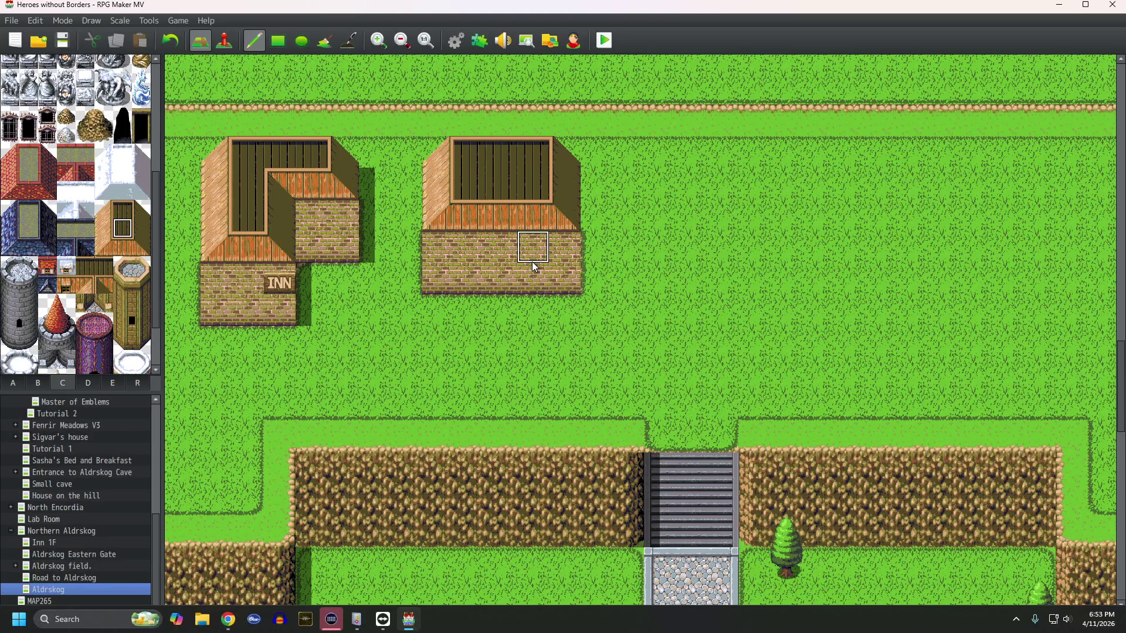
# Step: Repaint the house's top row with roof corner, top and right-edge tiles over the fence
pyautogui.scroll(-2, 533, 261)
pyautogui.middleClick(598, 287)
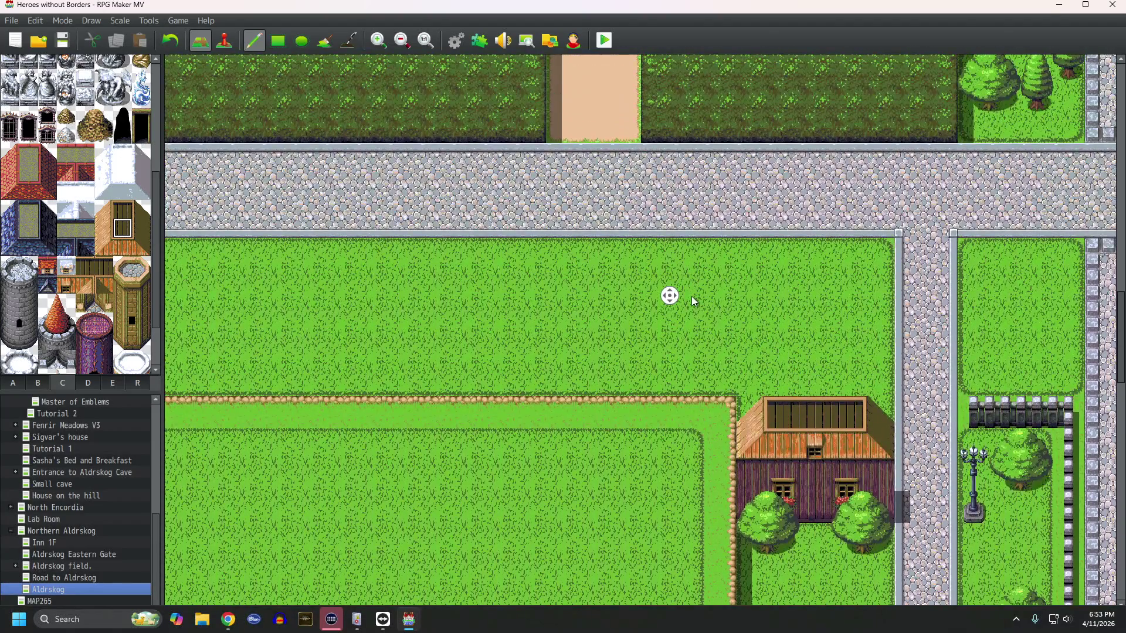
pyautogui.middleClick(697, 310)
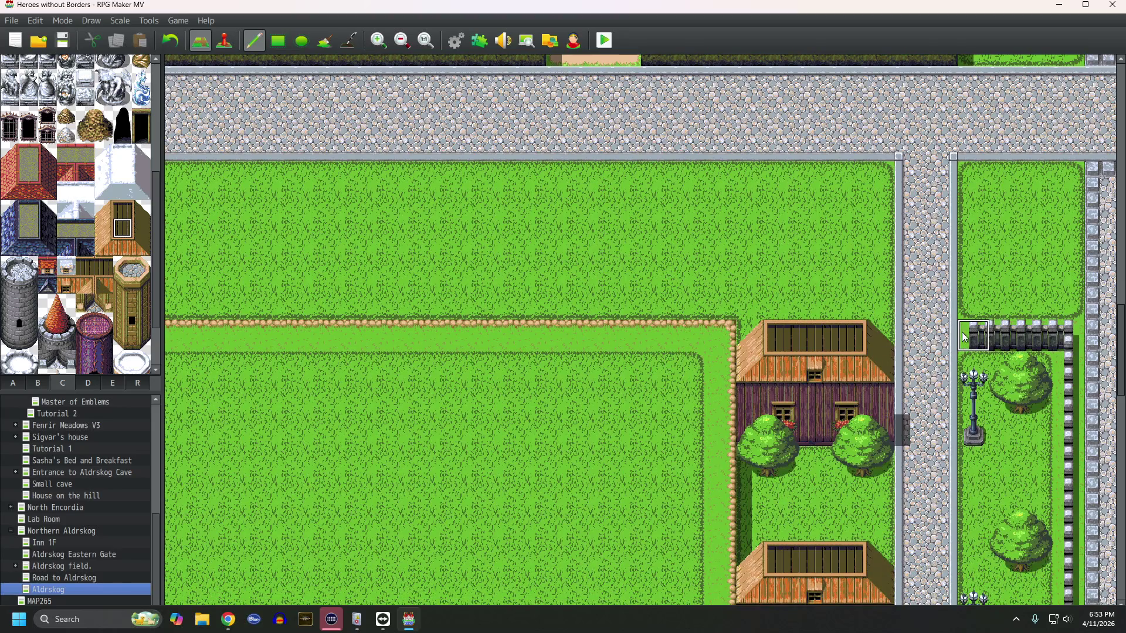
pyautogui.moveTo(873, 336)
pyautogui.mouseDown()
pyautogui.moveTo(754, 335)
pyautogui.moveTo(780, 335)
pyautogui.mouseUp()
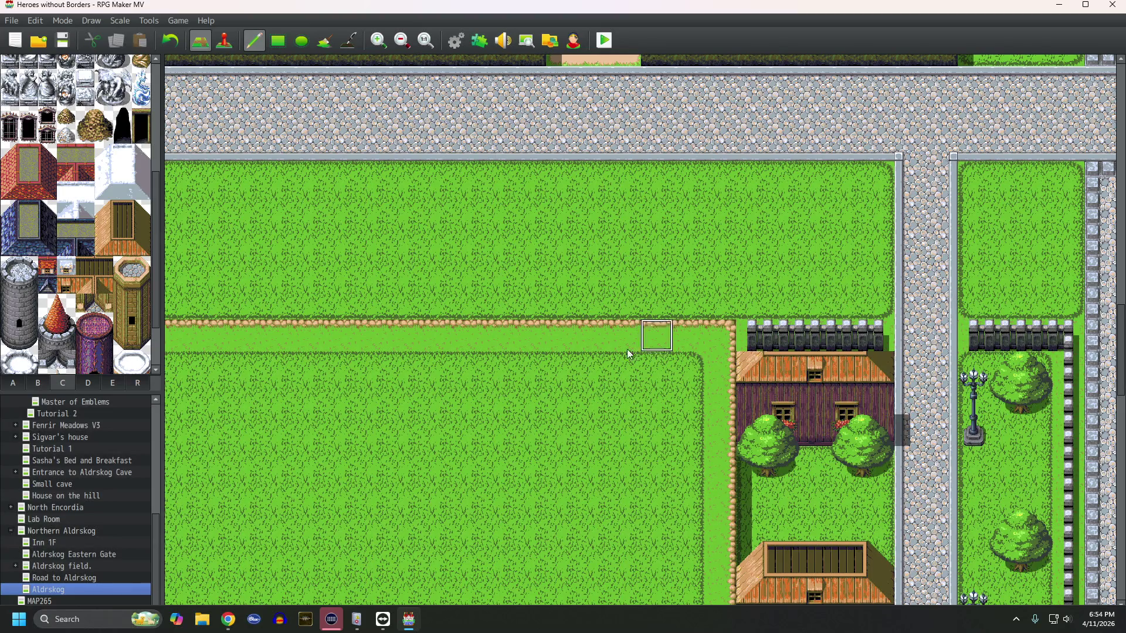
pyautogui.click(105, 210)
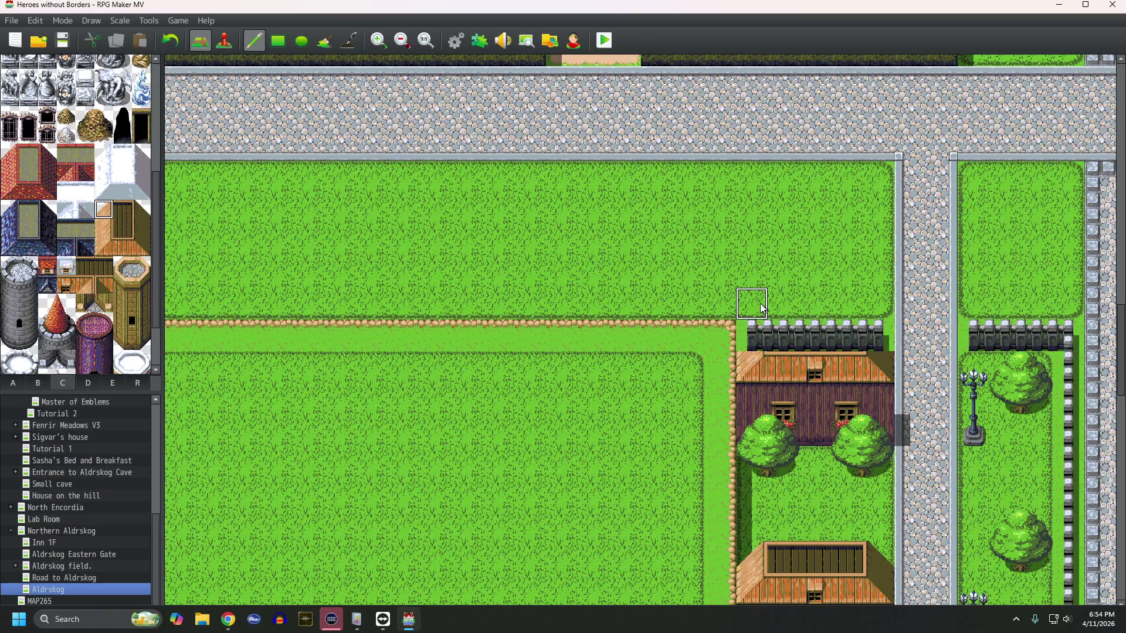
pyautogui.click(752, 336)
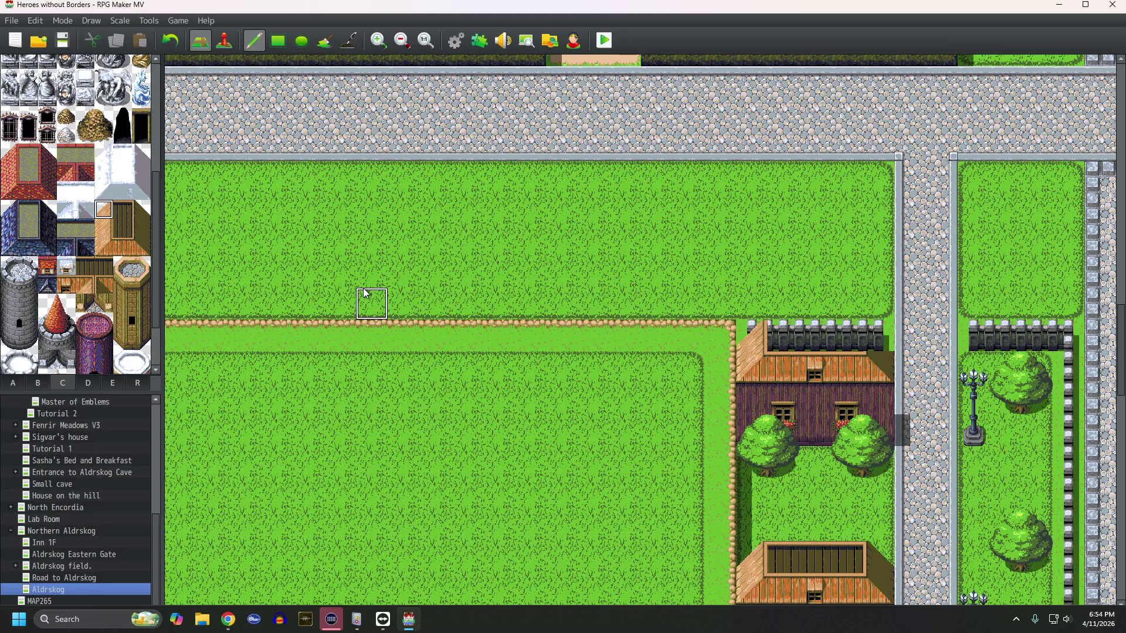
pyautogui.click(124, 211)
pyautogui.click(791, 335)
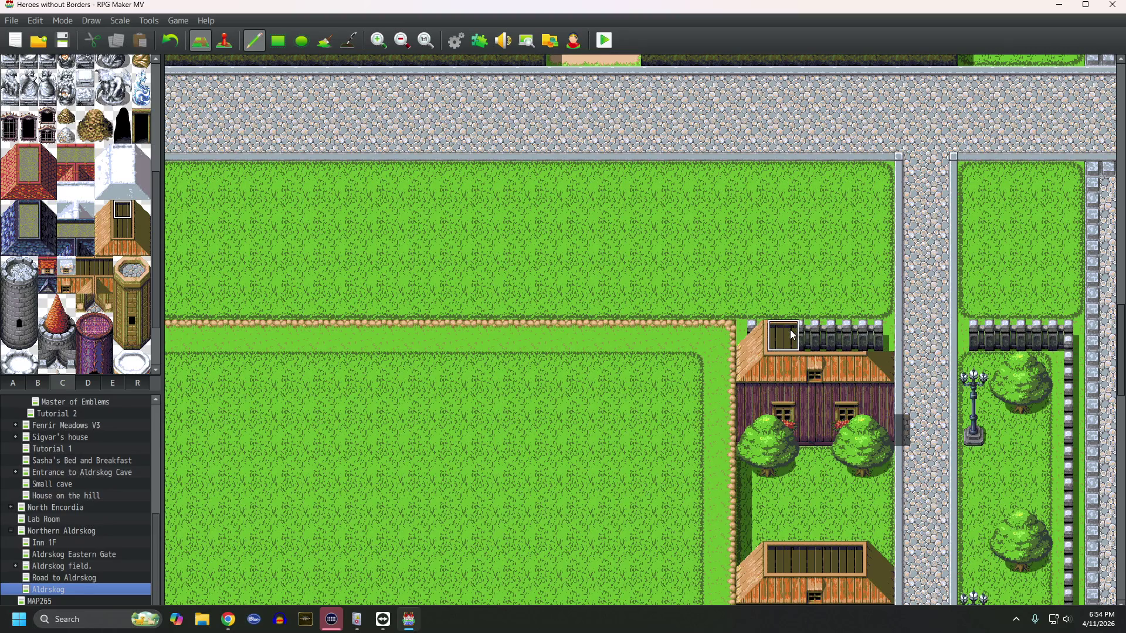
pyautogui.click(812, 335)
pyautogui.click(840, 335)
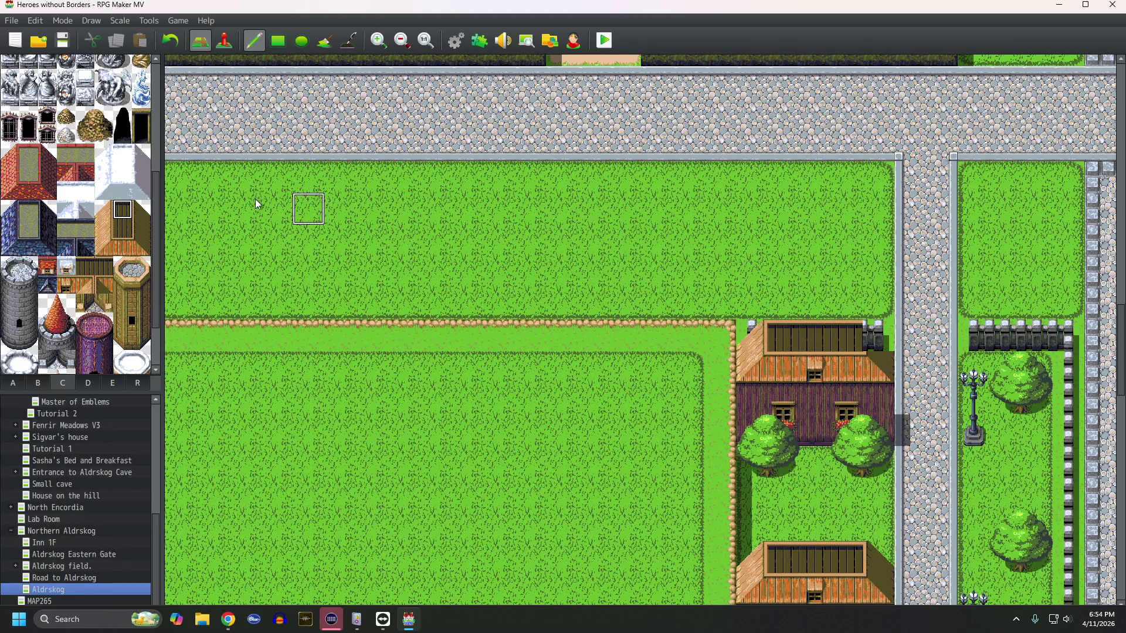
pyautogui.click(141, 211)
pyautogui.click(870, 337)
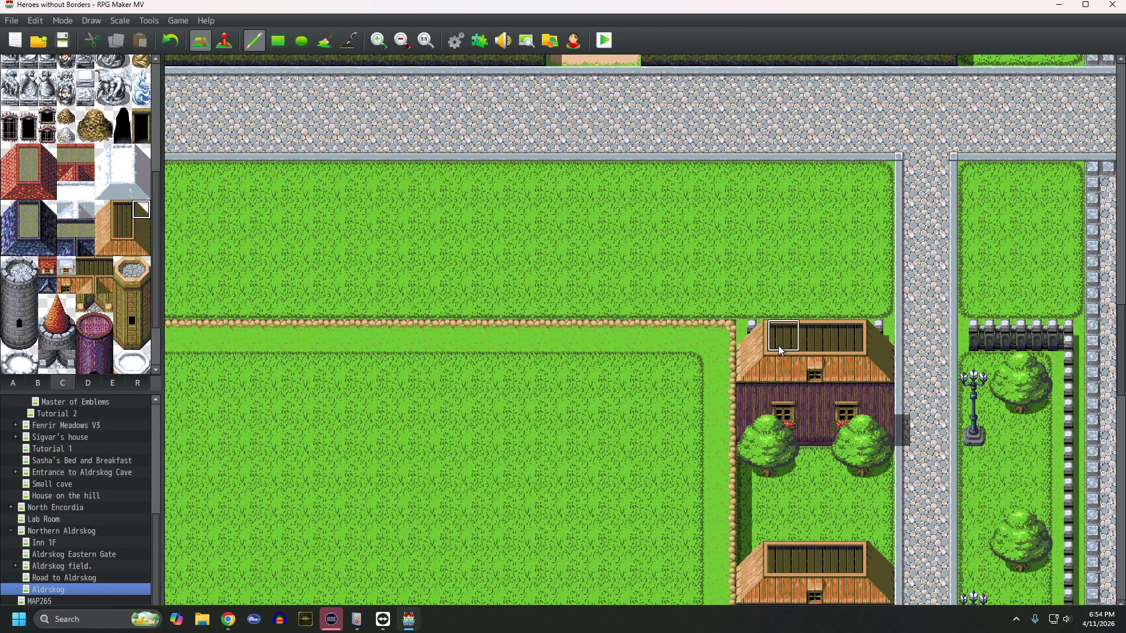
# Step: Run fence posts up both sides of the cobblestone path to the stairway
pyautogui.scroll(-5, 779, 350)
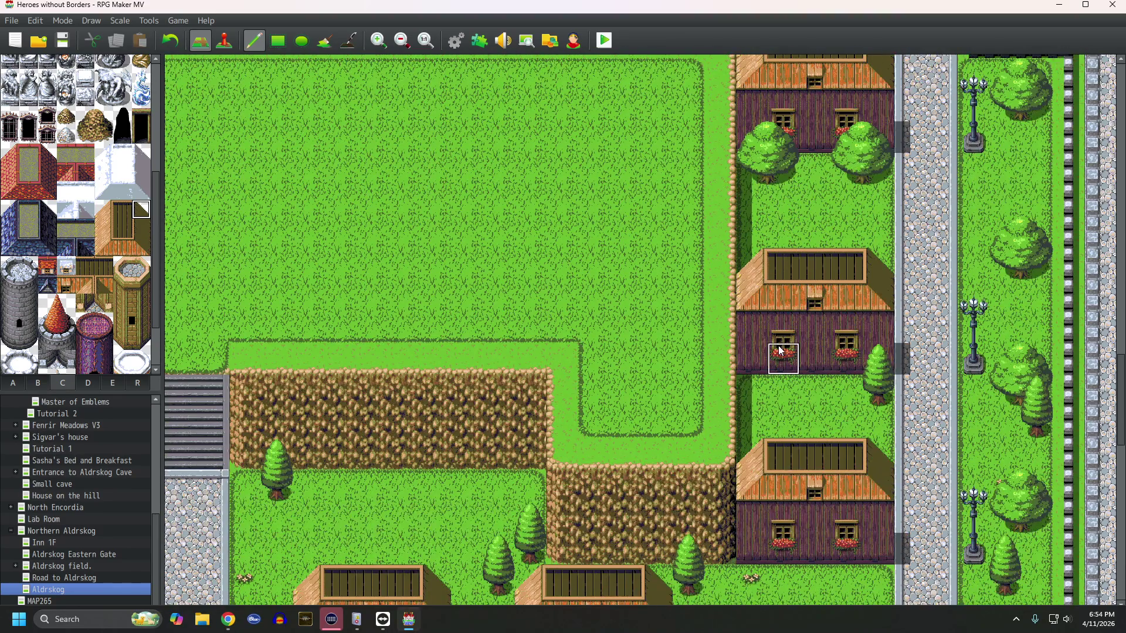
pyautogui.scroll(-4, 780, 350)
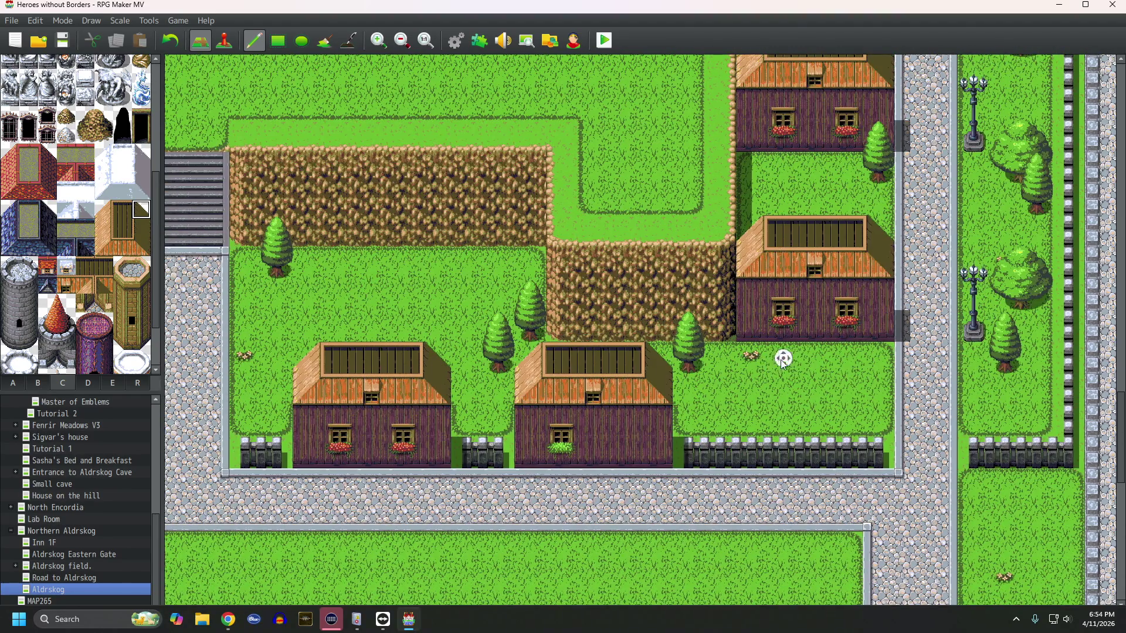
pyautogui.hscroll(-8, 786, 364)
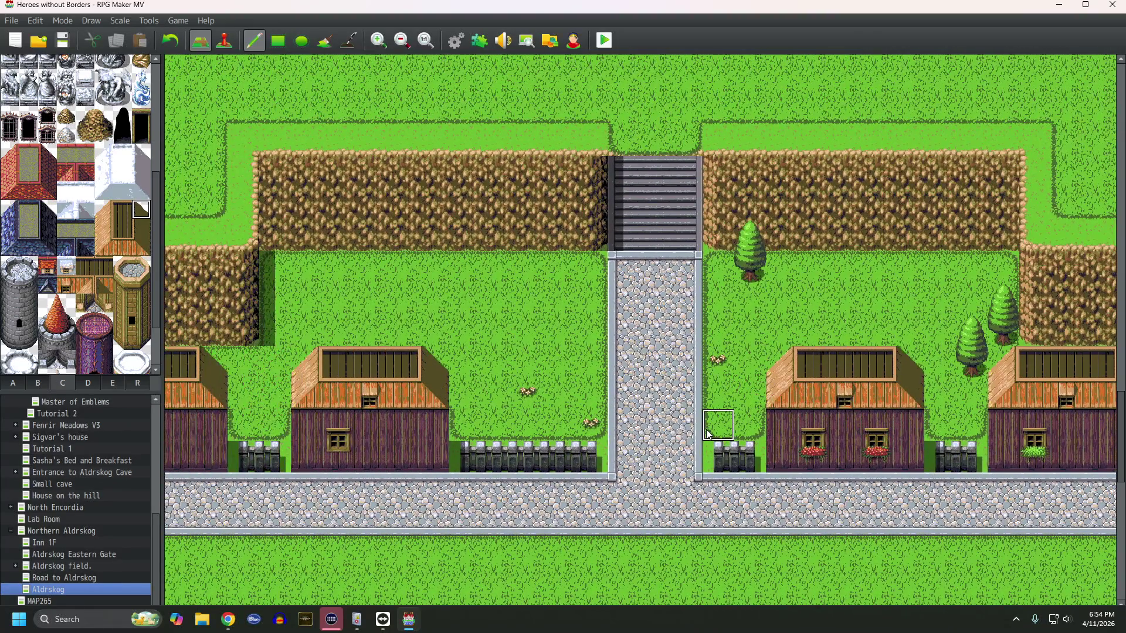
pyautogui.click(716, 416)
pyautogui.moveTo(717, 415); pyautogui.dragTo(712, 283)
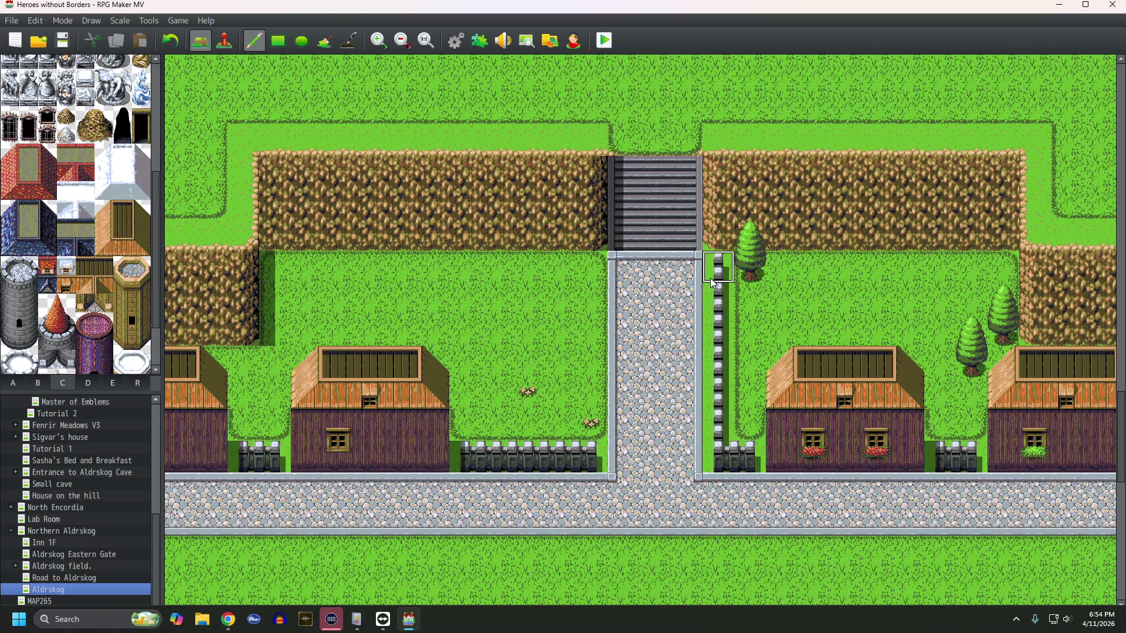
pyautogui.moveTo(586, 422)
pyautogui.mouseDown()
pyautogui.moveTo(590, 261)
pyautogui.moveTo(591, 306)
pyautogui.mouseUp()
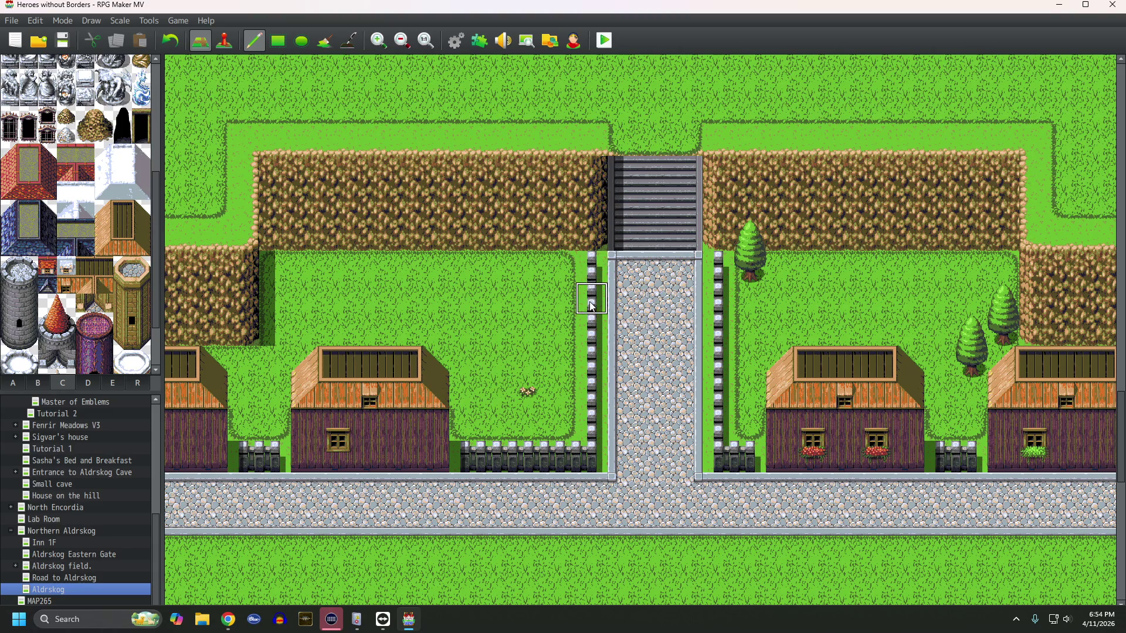
pyautogui.middleClick(683, 345)
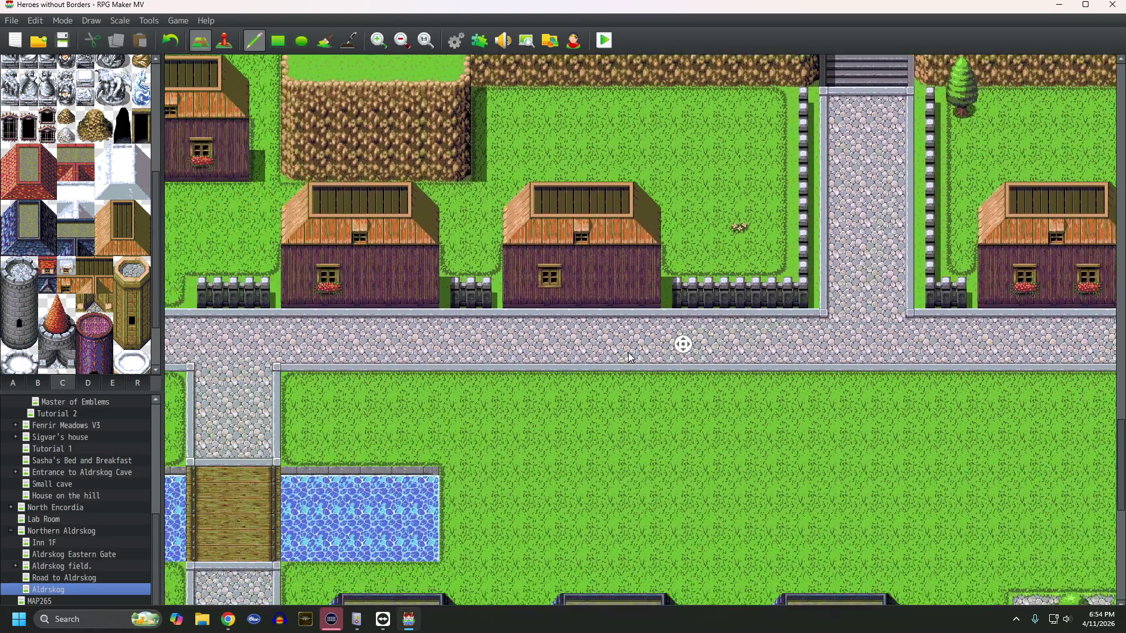
pyautogui.middleClick(707, 333)
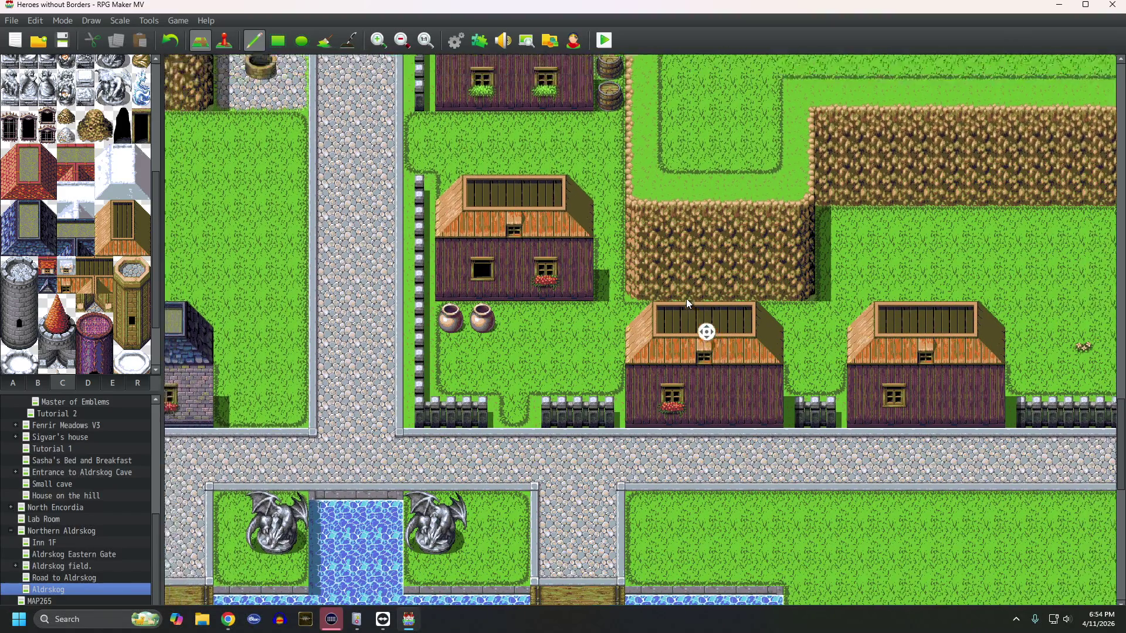
# Step: Place a two-tile-tall pine tree from tab B on the grass among the houses
pyautogui.middleClick(715, 290)
pyautogui.middleClick(717, 303)
pyautogui.click(35, 382)
pyautogui.scroll(3, 106, 186)
pyautogui.moveTo(106, 187); pyautogui.dragTo(106, 225)
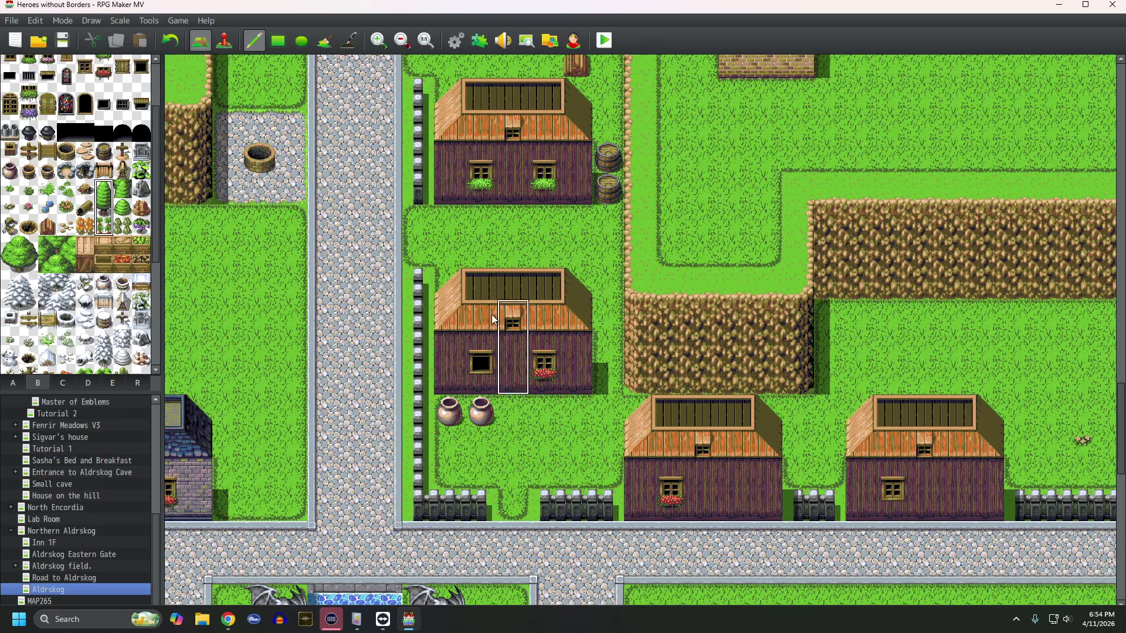
pyautogui.moveTo(105, 188); pyautogui.dragTo(106, 209)
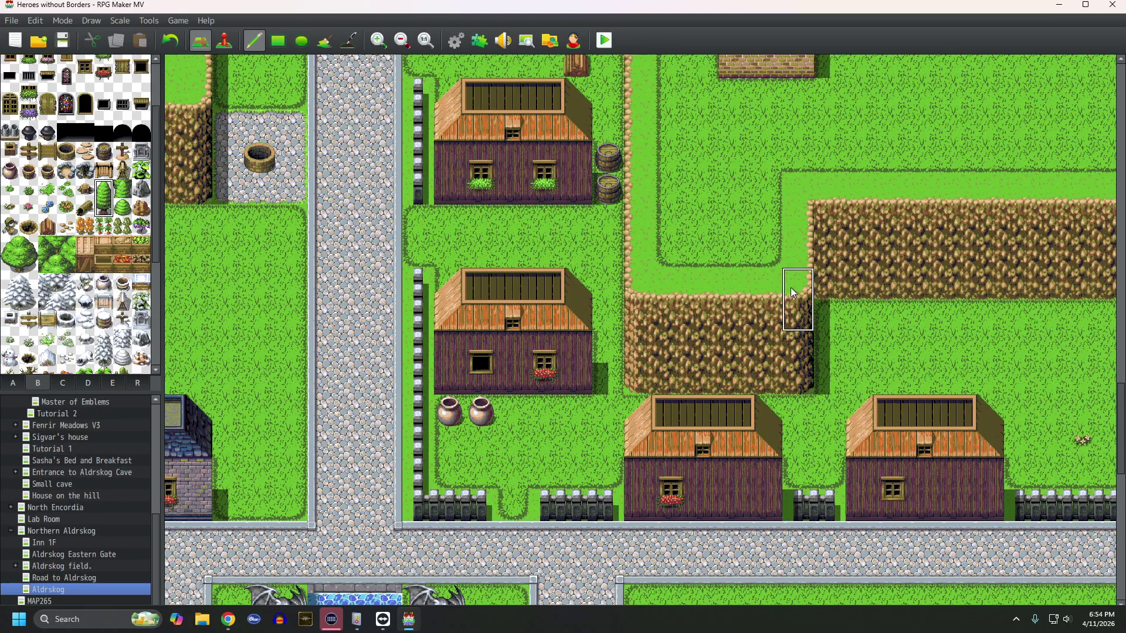
pyautogui.click(610, 350)
# Step: Pan the map to the fountain square between the two shops
pyautogui.middleClick(903, 352)
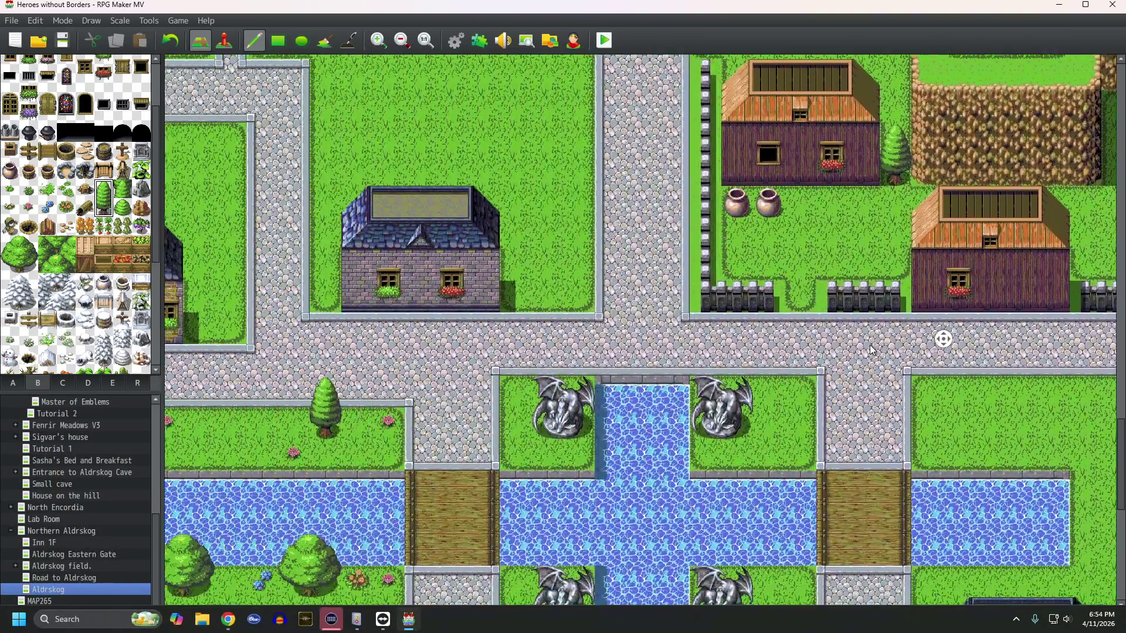
pyautogui.middleClick(867, 343)
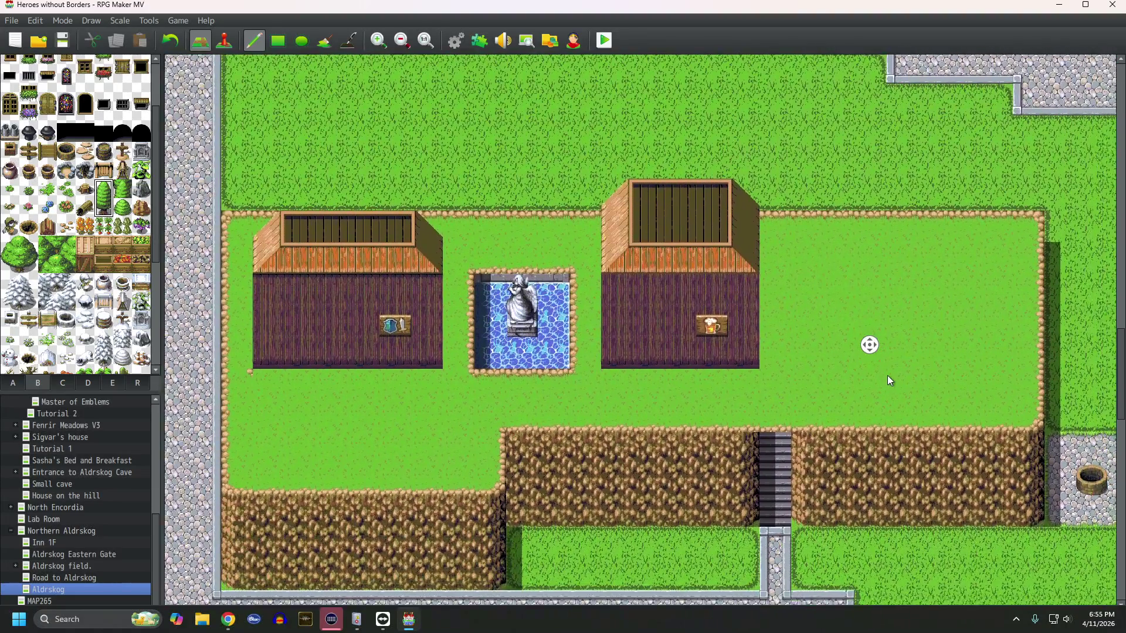
pyautogui.middleClick(888, 376)
pyautogui.middleClick(783, 370)
pyautogui.middleClick(715, 365)
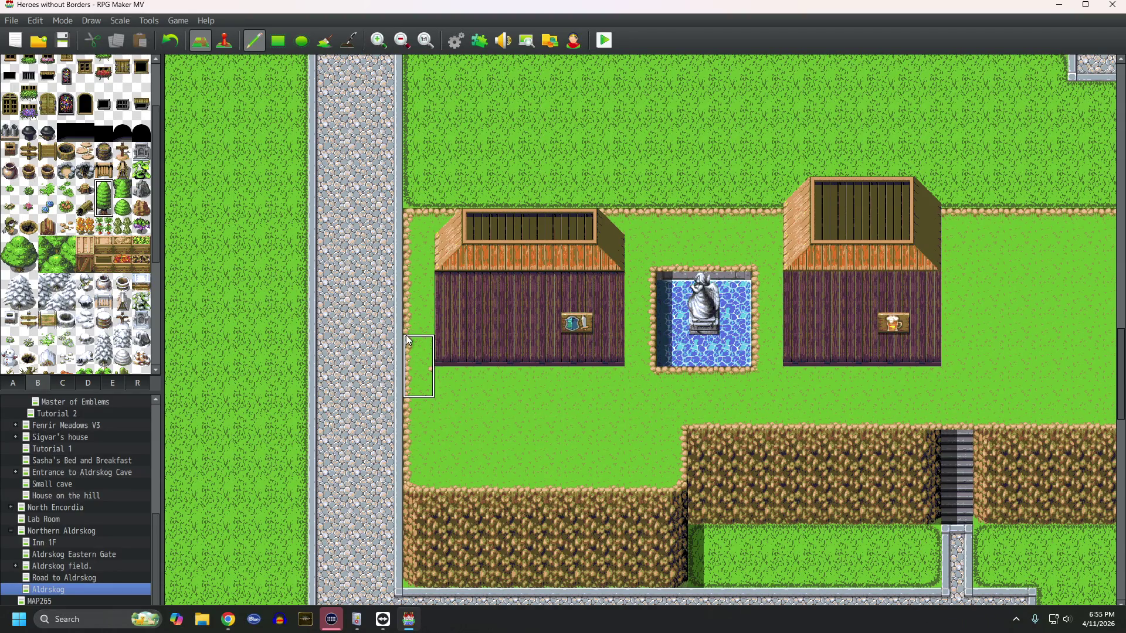
# Step: Select the plain grass ground tile from tab A
pyautogui.rightClick(411, 373)
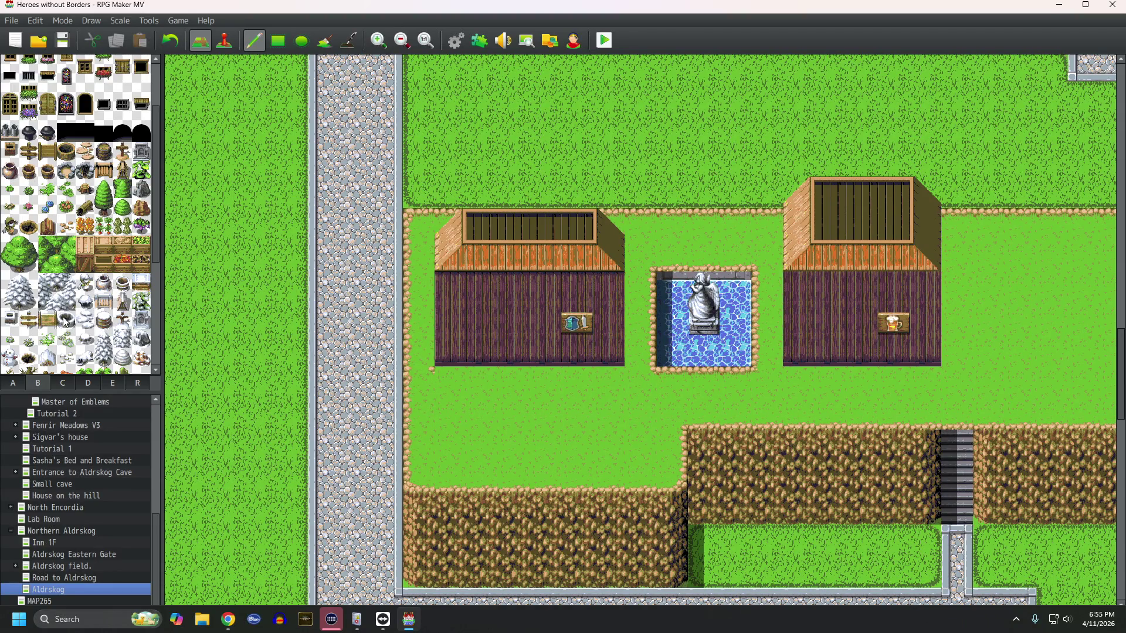
pyautogui.click(13, 383)
pyautogui.click(63, 383)
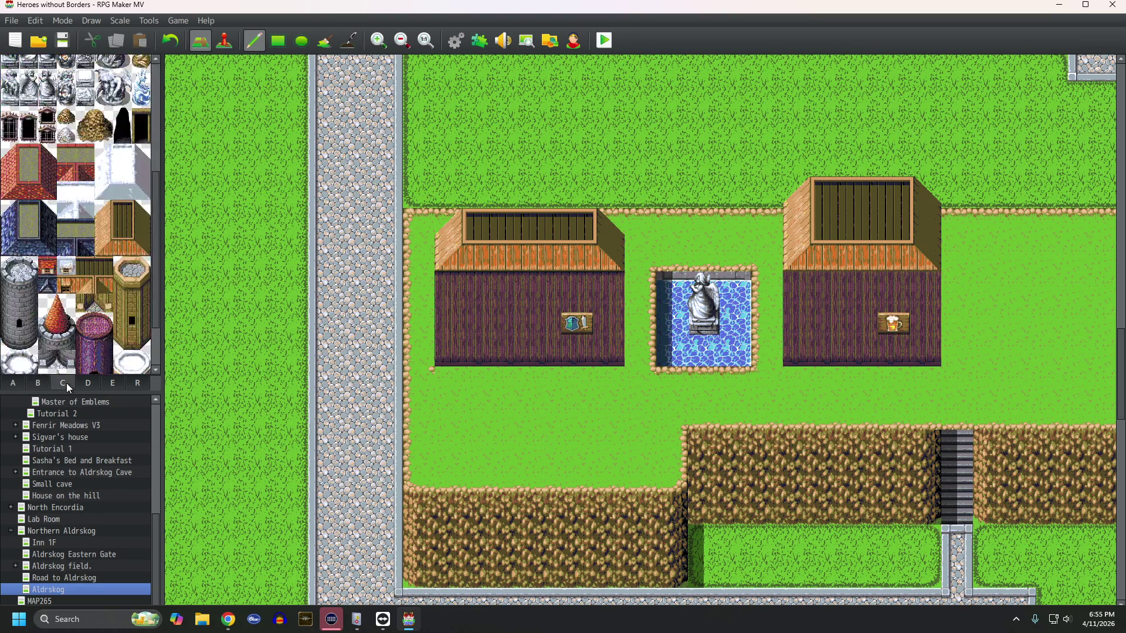
pyautogui.click(37, 383)
pyautogui.scroll(3, 20, 329)
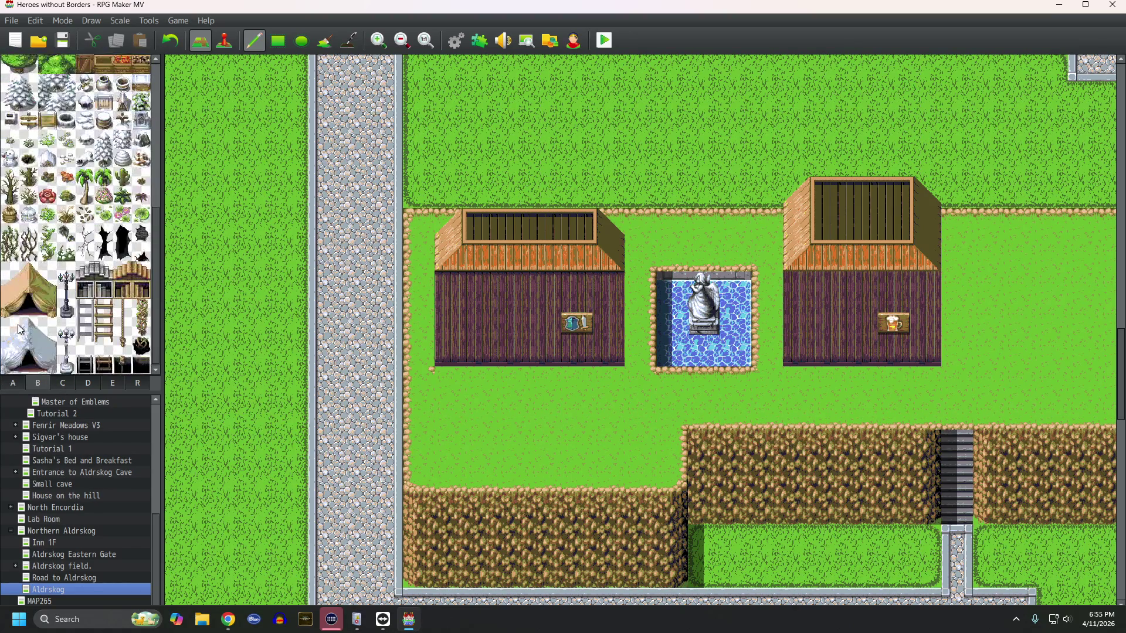
pyautogui.click(20, 380)
pyautogui.scroll(-3, 46, 356)
pyautogui.scroll(-3, 47, 354)
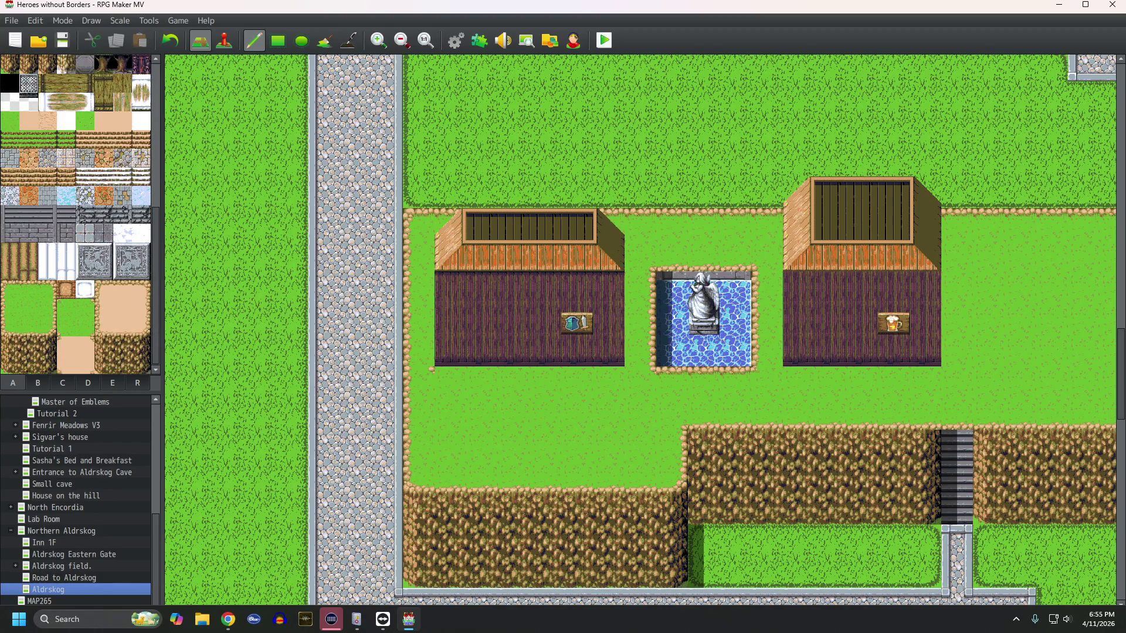
pyautogui.click(5, 312)
pyautogui.middleClick(576, 276)
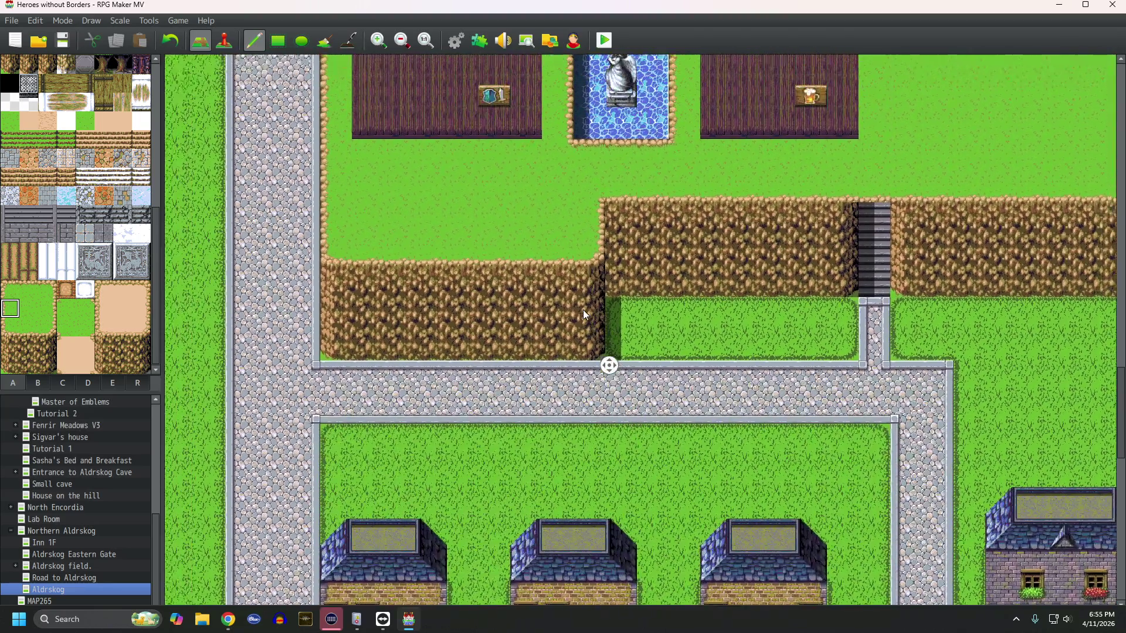
# Step: Pan to the southern river corner and select the tab A water autotile with the Rectangle tool
pyautogui.middleClick(577, 329)
pyautogui.middleClick(578, 328)
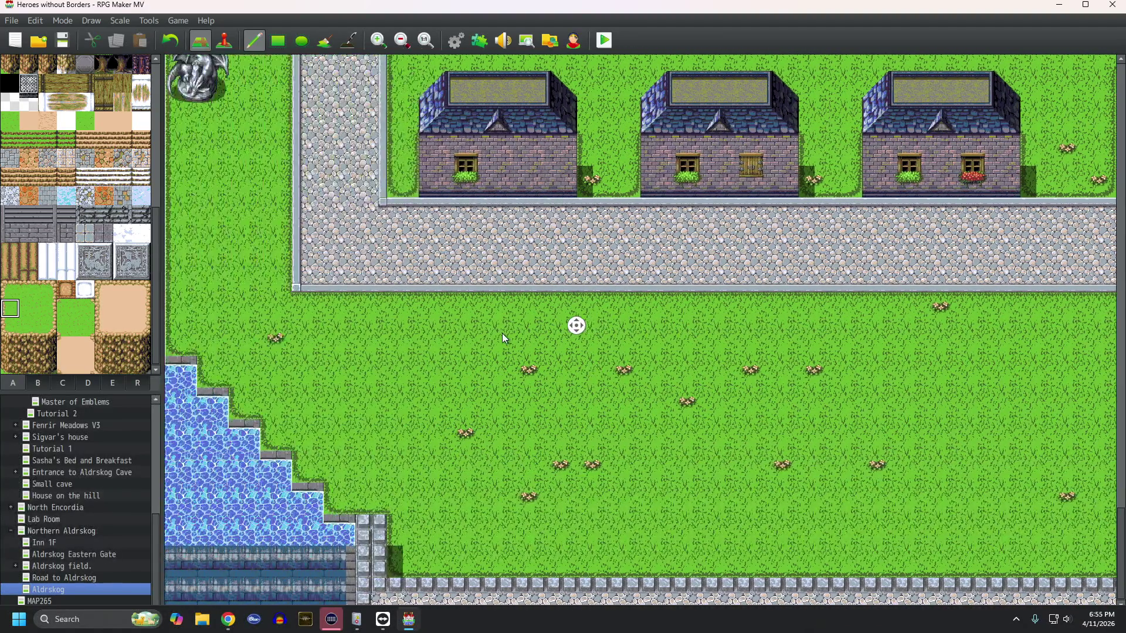
pyautogui.middleClick(502, 333)
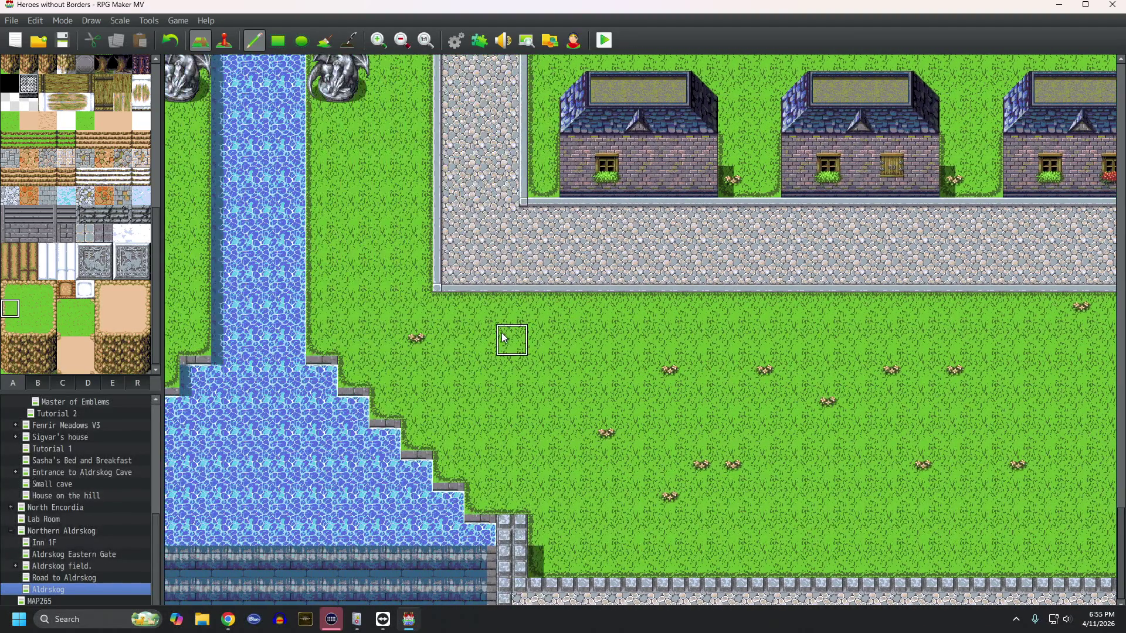
pyautogui.click(39, 381)
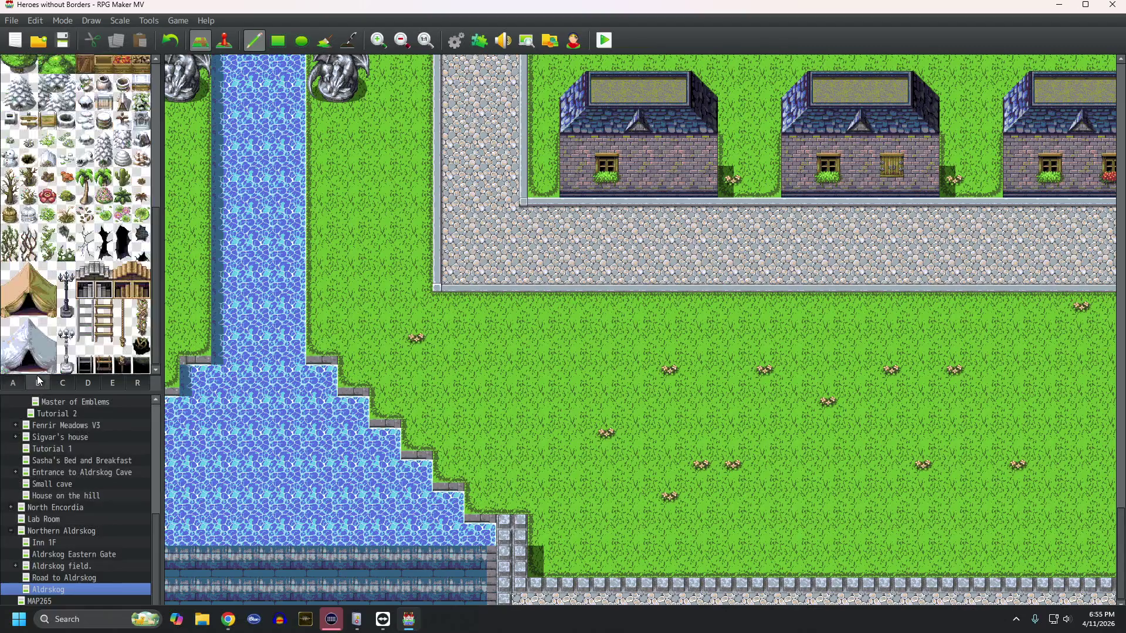
pyautogui.scroll(2, 66, 246)
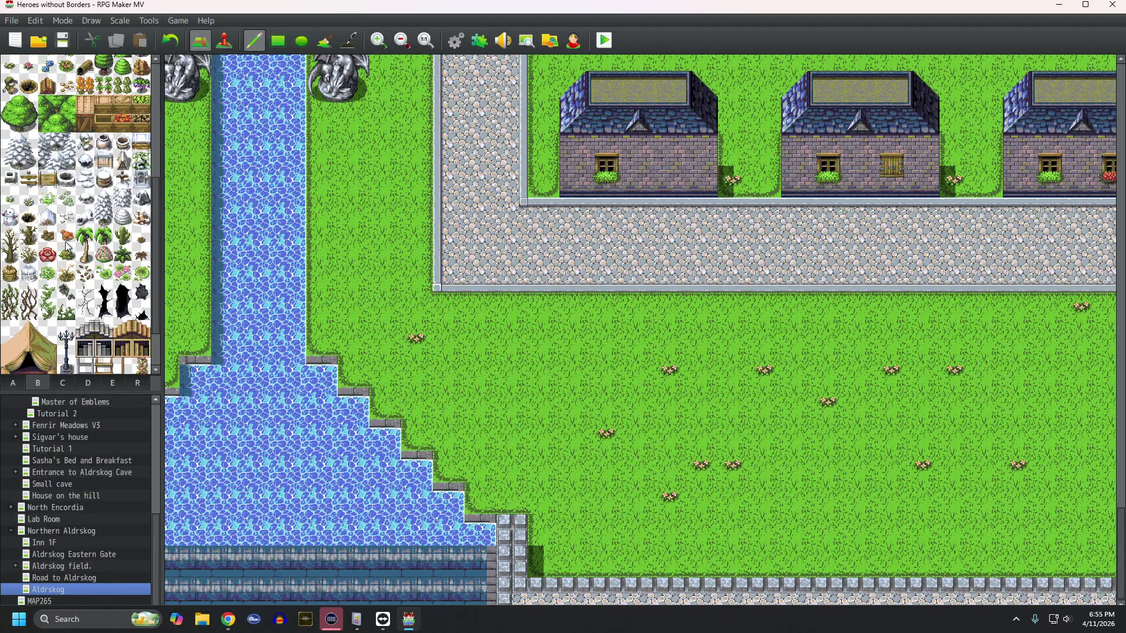
pyautogui.click(13, 382)
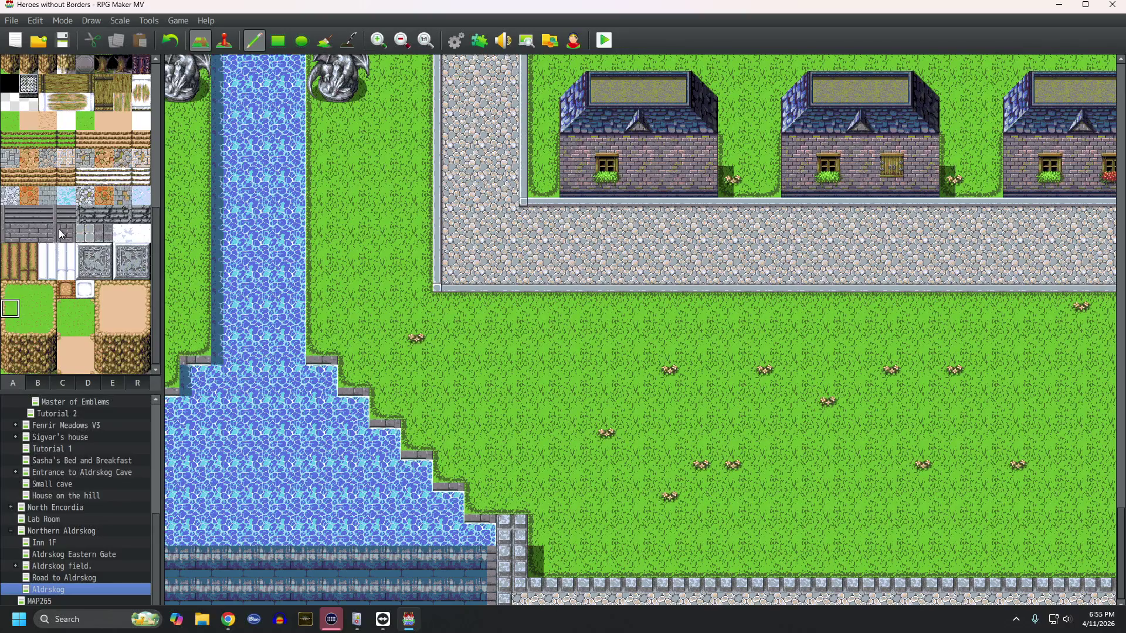
pyautogui.scroll(5, 50, 251)
pyautogui.click(86, 83)
pyautogui.click(277, 40)
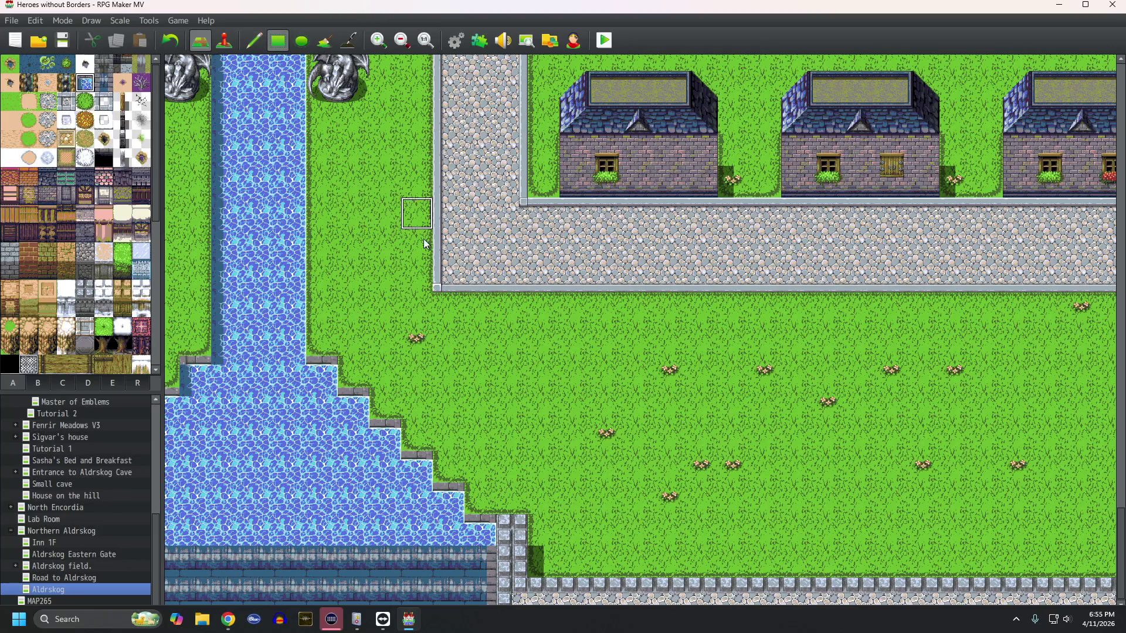
# Step: Paint overlapping water ellipses eastward across the southern grass and fill the notch between them
pyautogui.click(301, 40)
pyautogui.moveTo(385, 384)
pyautogui.mouseDown()
pyautogui.moveTo(707, 466)
pyautogui.moveTo(798, 461)
pyautogui.moveTo(856, 438)
pyautogui.moveTo(1065, 478)
pyautogui.moveTo(997, 498)
pyautogui.moveTo(1114, 510)
pyautogui.mouseUp()
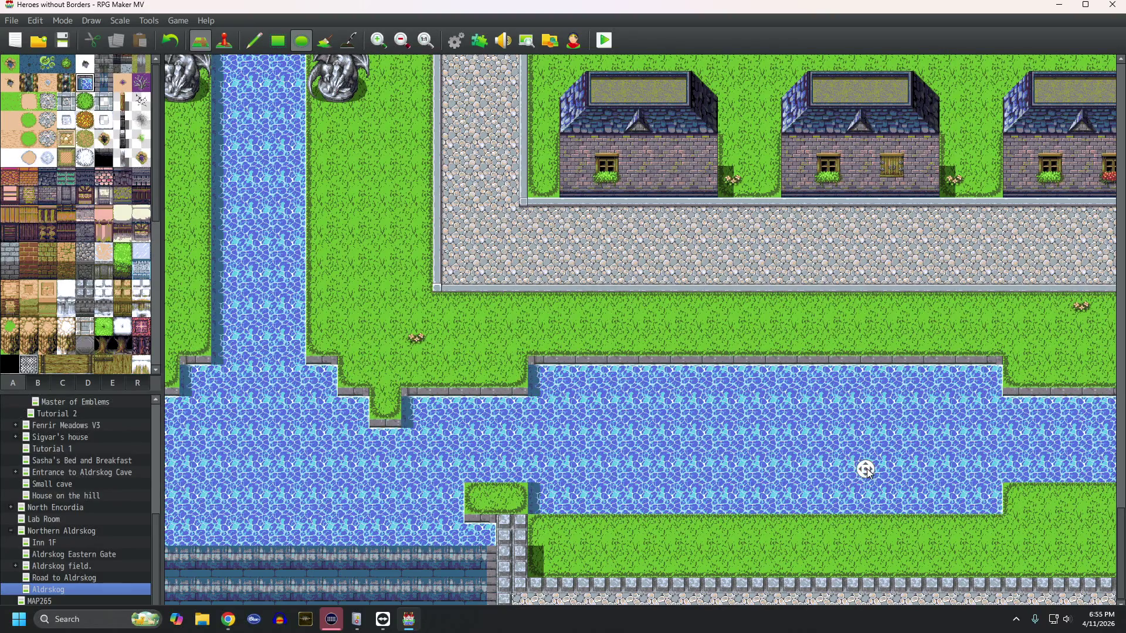
pyautogui.hscroll(10, 864, 468)
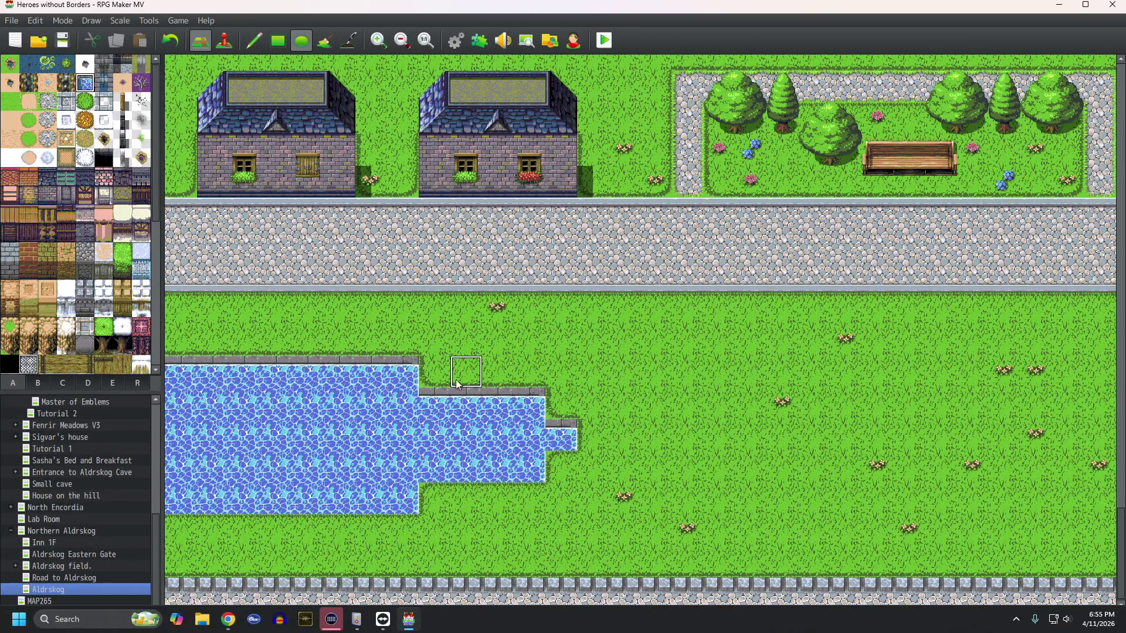
pyautogui.moveTo(434, 371)
pyautogui.mouseDown()
pyautogui.moveTo(1023, 504)
pyautogui.moveTo(1082, 498)
pyautogui.mouseUp()
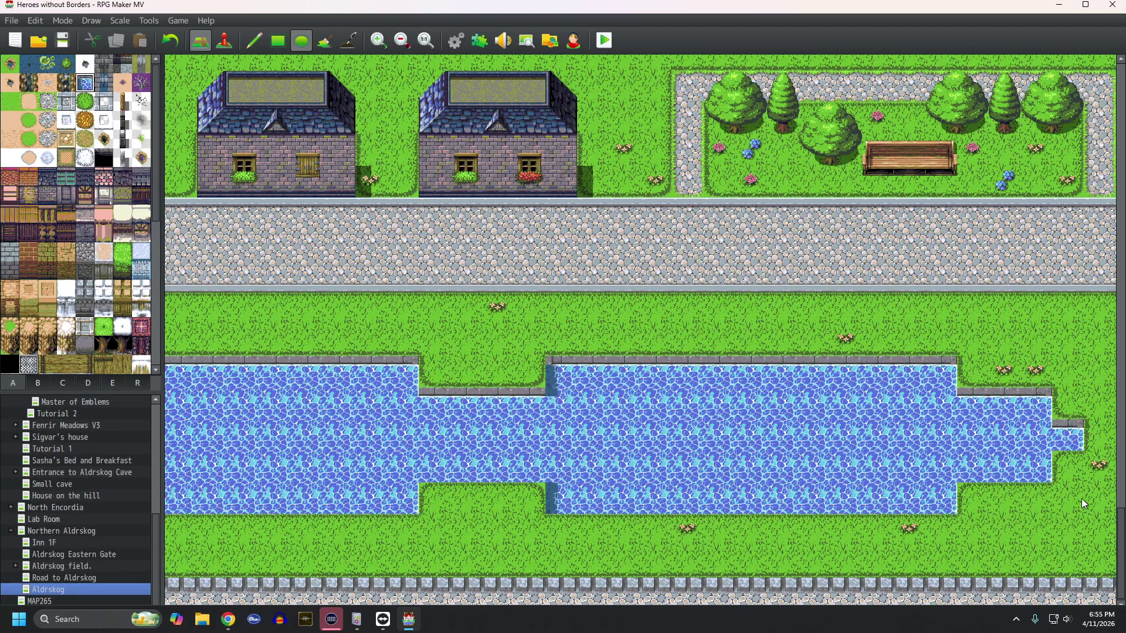
pyautogui.hscroll(6, 757, 466)
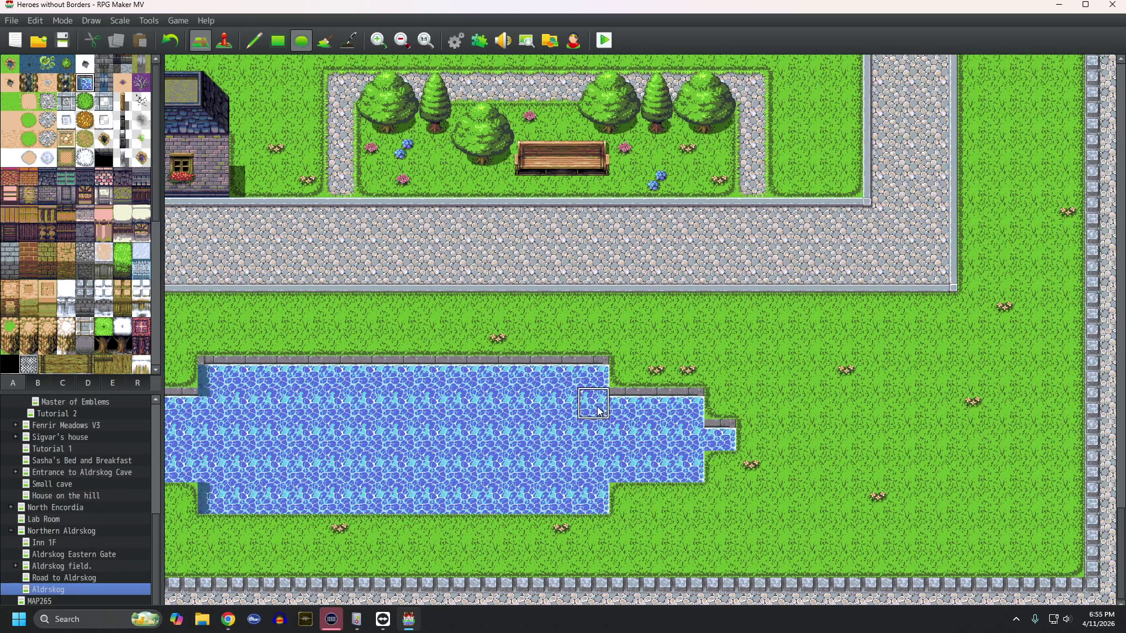
pyautogui.moveTo(587, 375)
pyautogui.mouseDown()
pyautogui.moveTo(903, 482)
pyautogui.moveTo(1027, 487)
pyautogui.mouseUp()
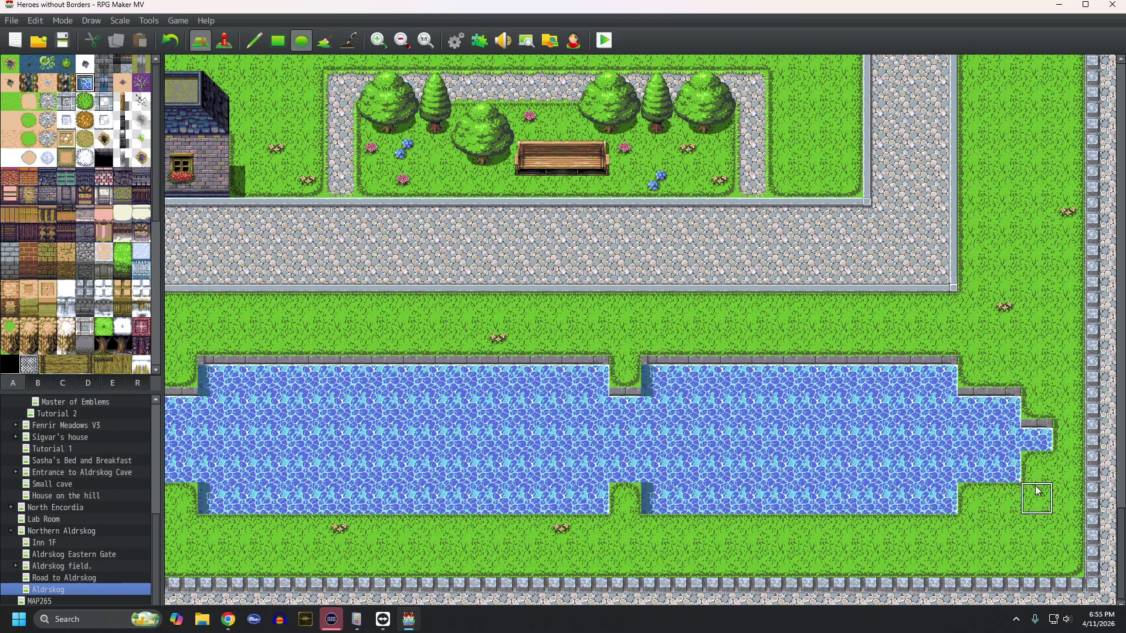
pyautogui.click(618, 381)
# Step: Add a wide flat water oval below the garden and a block joining the pond sections
pyautogui.middleClick(630, 499)
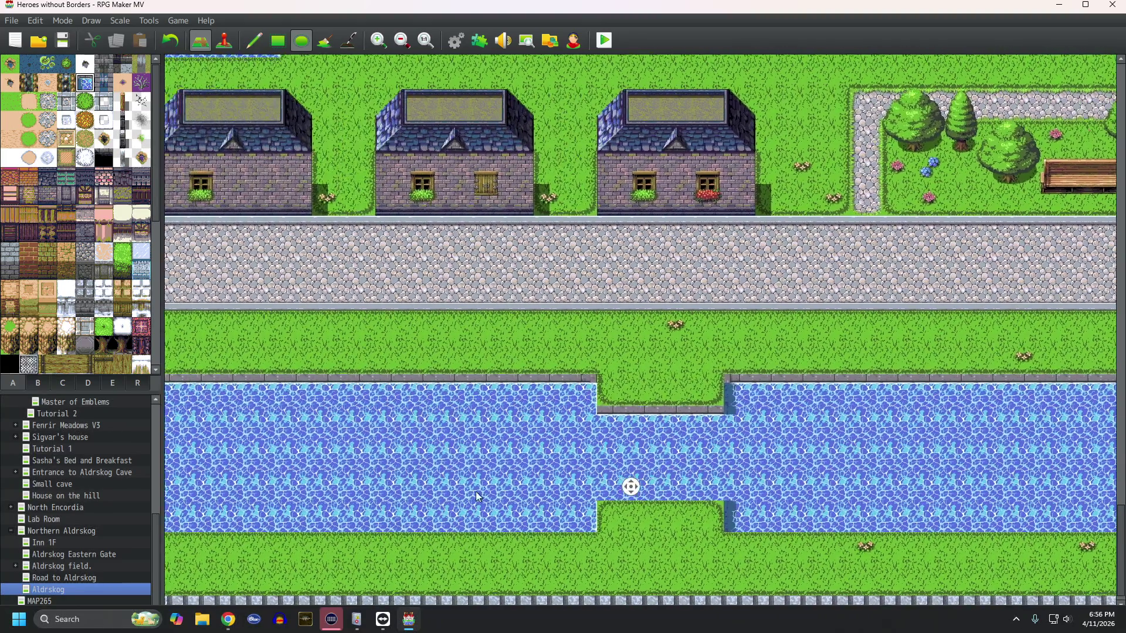
pyautogui.middleClick(557, 507)
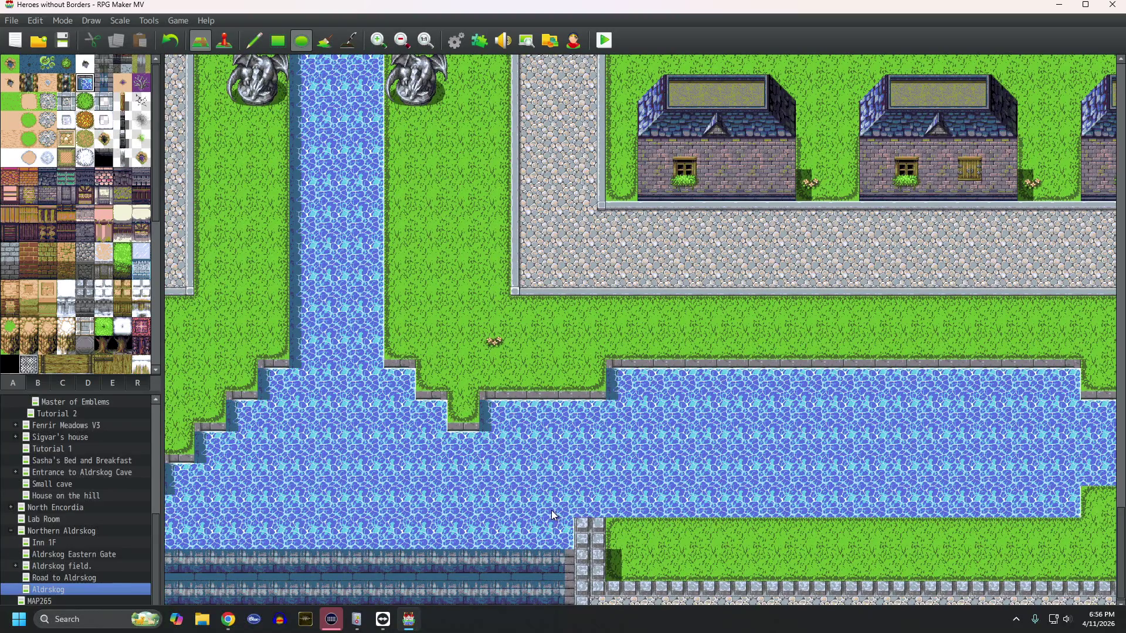
pyautogui.middleClick(553, 465)
pyautogui.middleClick(543, 449)
pyautogui.middleClick(670, 450)
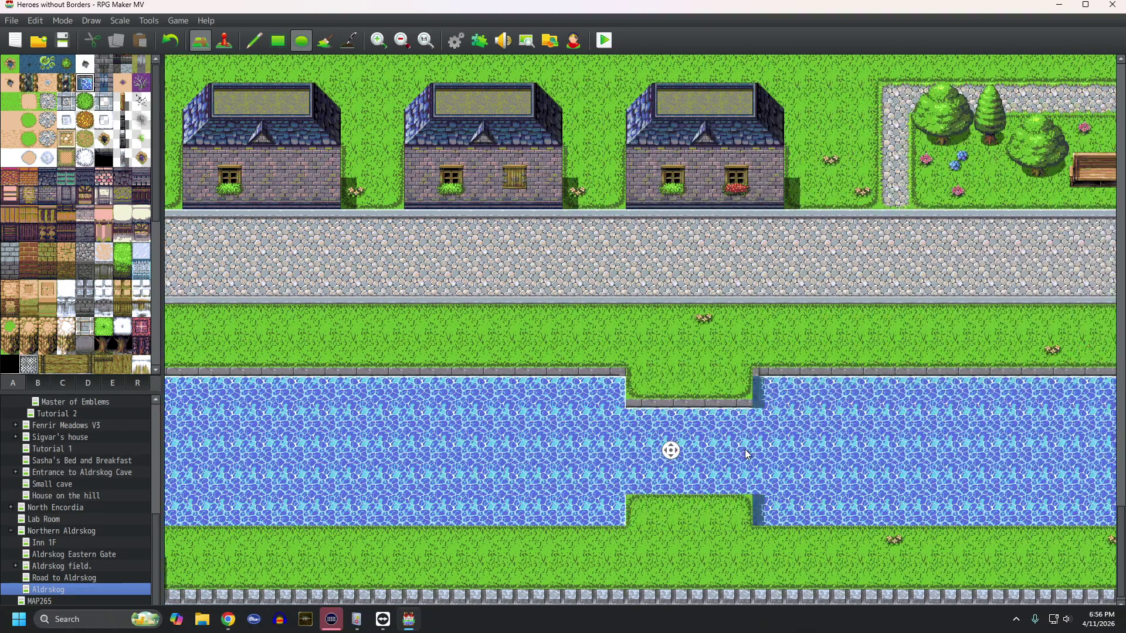
pyautogui.middleClick(616, 440)
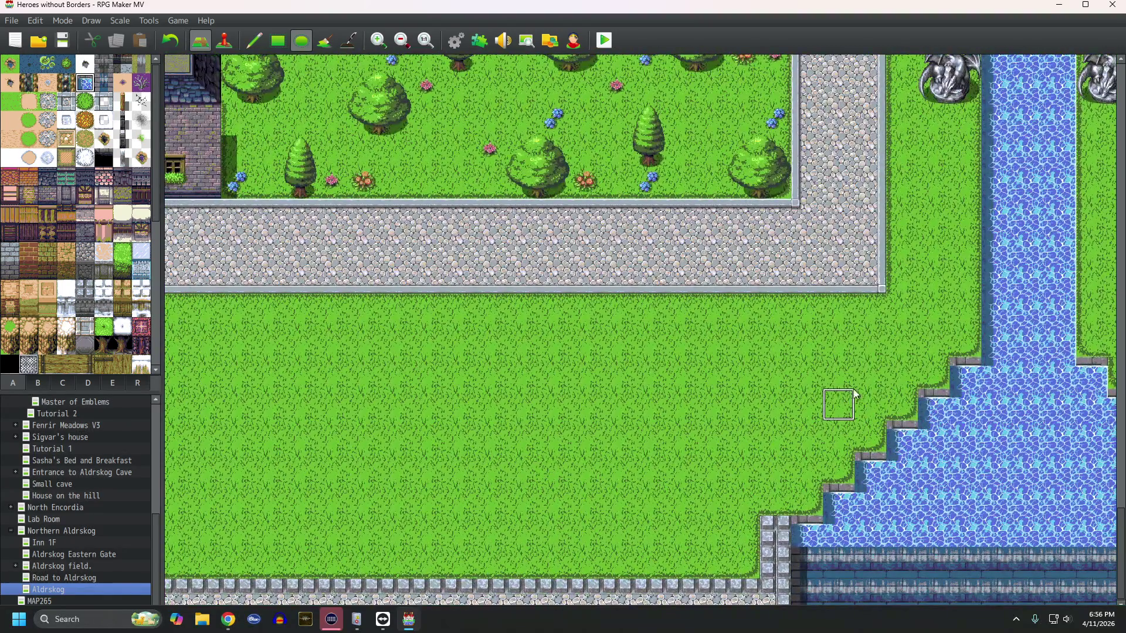
pyautogui.moveTo(863, 383)
pyautogui.mouseDown()
pyautogui.moveTo(215, 469)
pyautogui.moveTo(188, 482)
pyautogui.moveTo(207, 502)
pyautogui.mouseUp()
pyautogui.middleClick(523, 436)
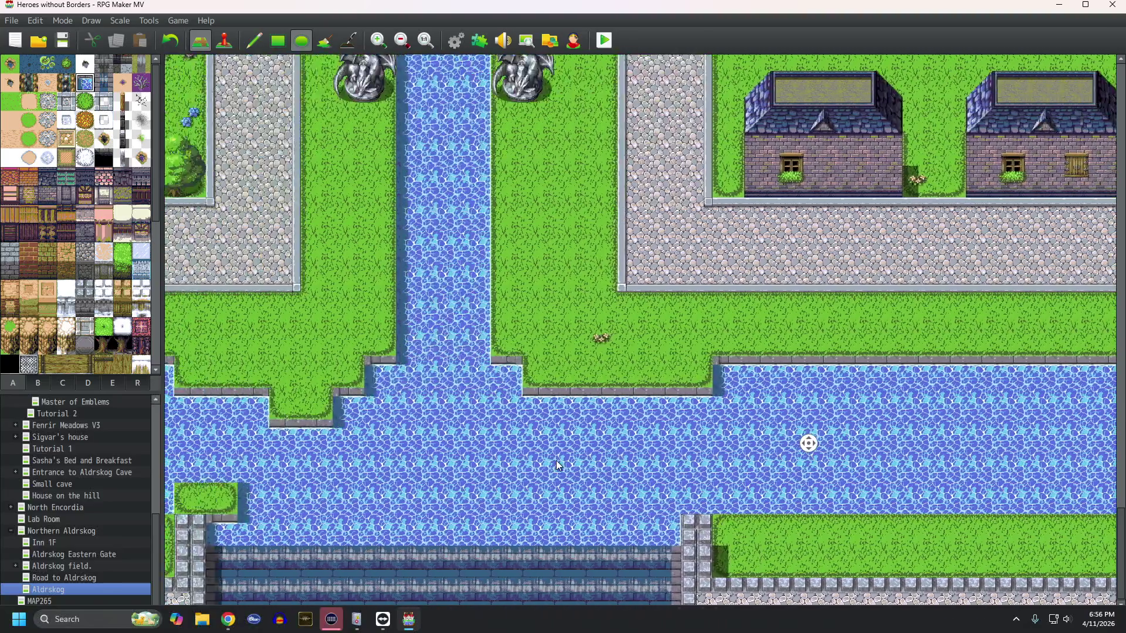
pyautogui.middleClick(572, 463)
pyautogui.moveTo(724, 404)
pyautogui.mouseDown()
pyautogui.moveTo(352, 493)
pyautogui.moveTo(290, 490)
pyautogui.mouseUp()
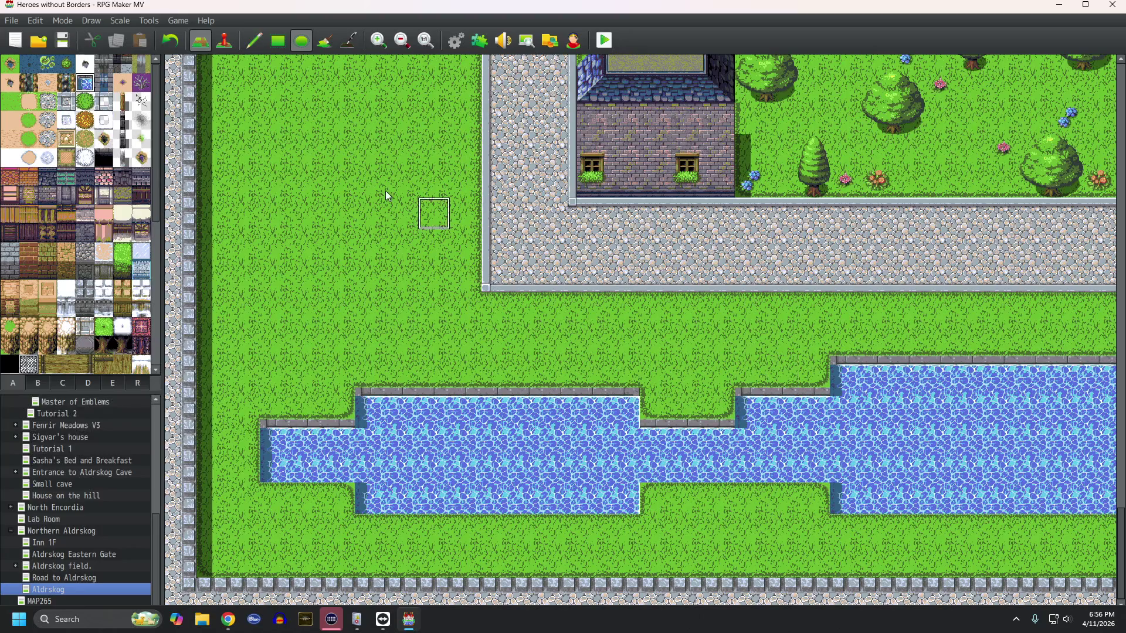
# Step: Redo the last water oval longer westward and square off the upper-left area with a rectangle
pyautogui.click(175, 47)
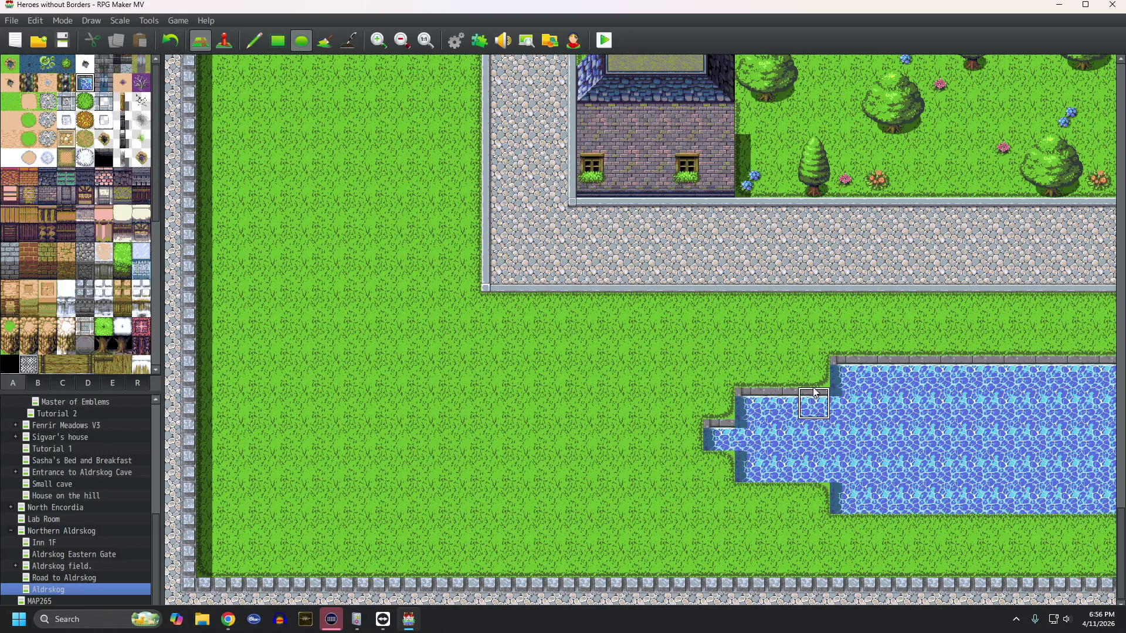
pyautogui.moveTo(827, 384)
pyautogui.mouseDown()
pyautogui.moveTo(548, 477)
pyautogui.moveTo(444, 495)
pyautogui.moveTo(221, 496)
pyautogui.mouseUp()
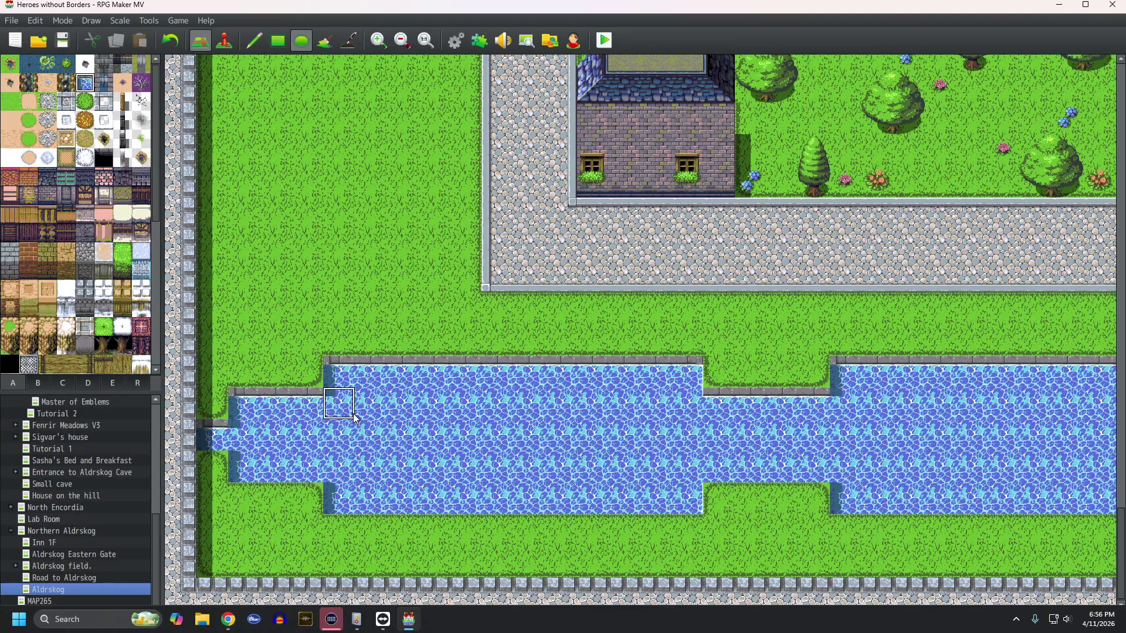
pyautogui.click(278, 40)
pyautogui.moveTo(202, 369)
pyautogui.mouseDown()
pyautogui.moveTo(281, 421)
pyautogui.moveTo(361, 504)
pyautogui.mouseUp()
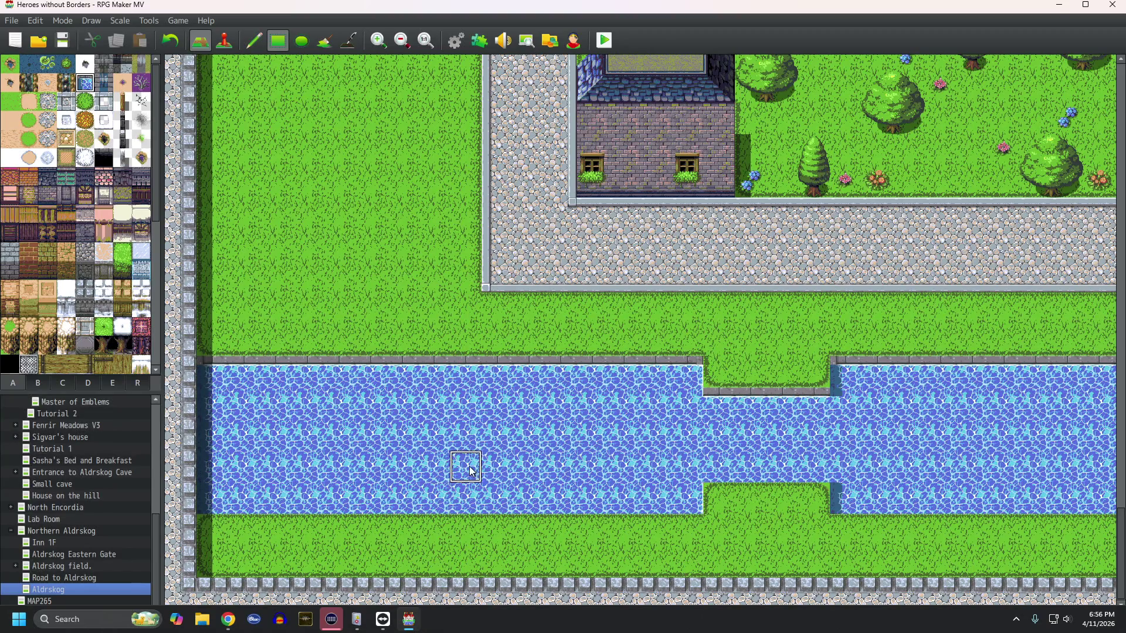
# Step: Fill the remaining grass notches at the canal's east end with a water rectangle
pyautogui.middleClick(467, 467)
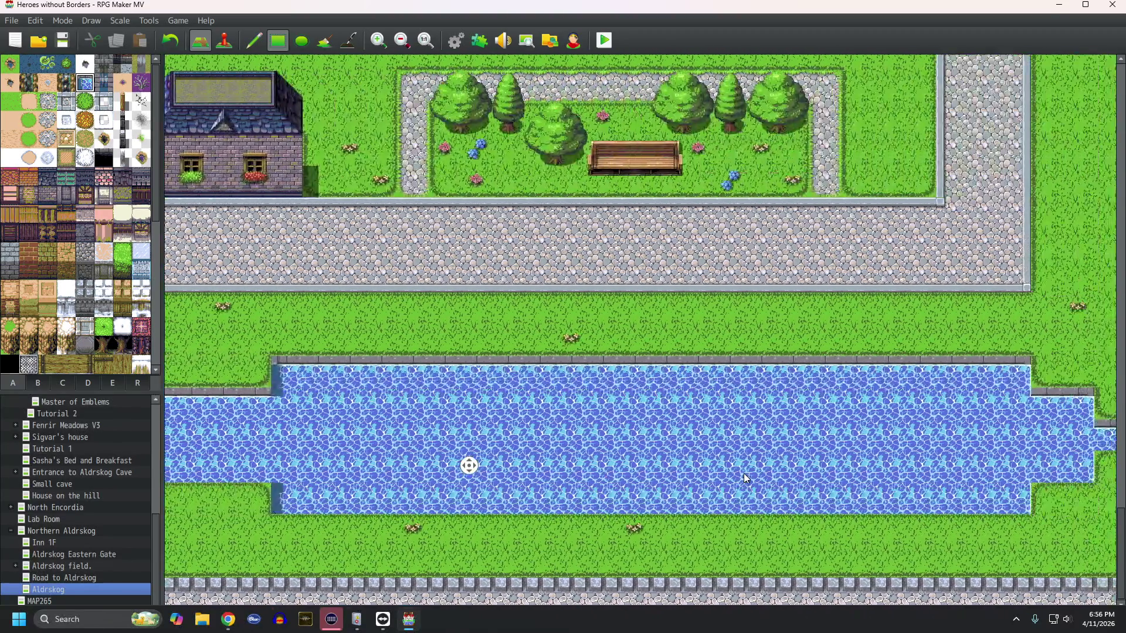
pyautogui.middleClick(778, 465)
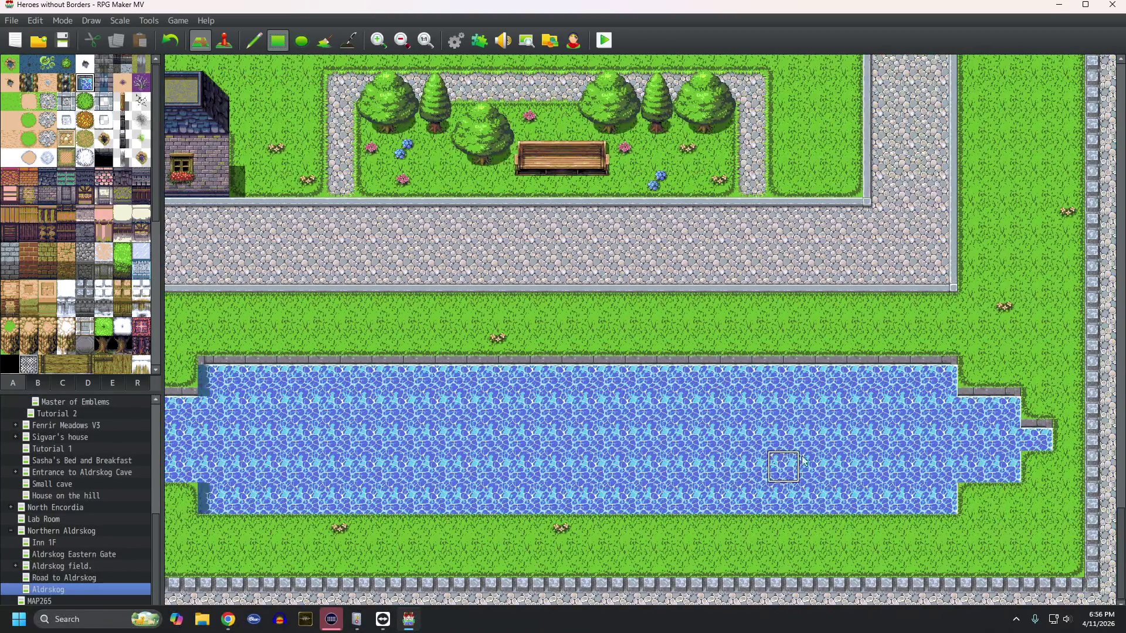
pyautogui.moveTo(967, 370); pyautogui.dragTo(1058, 498)
pyautogui.middleClick(944, 457)
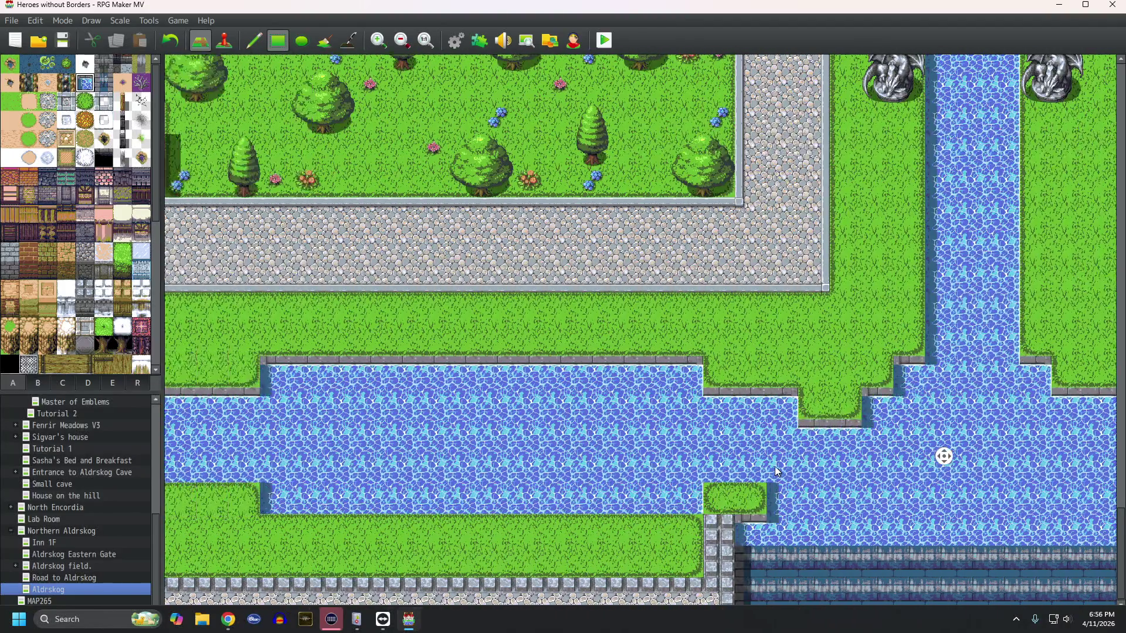
pyautogui.middleClick(776, 466)
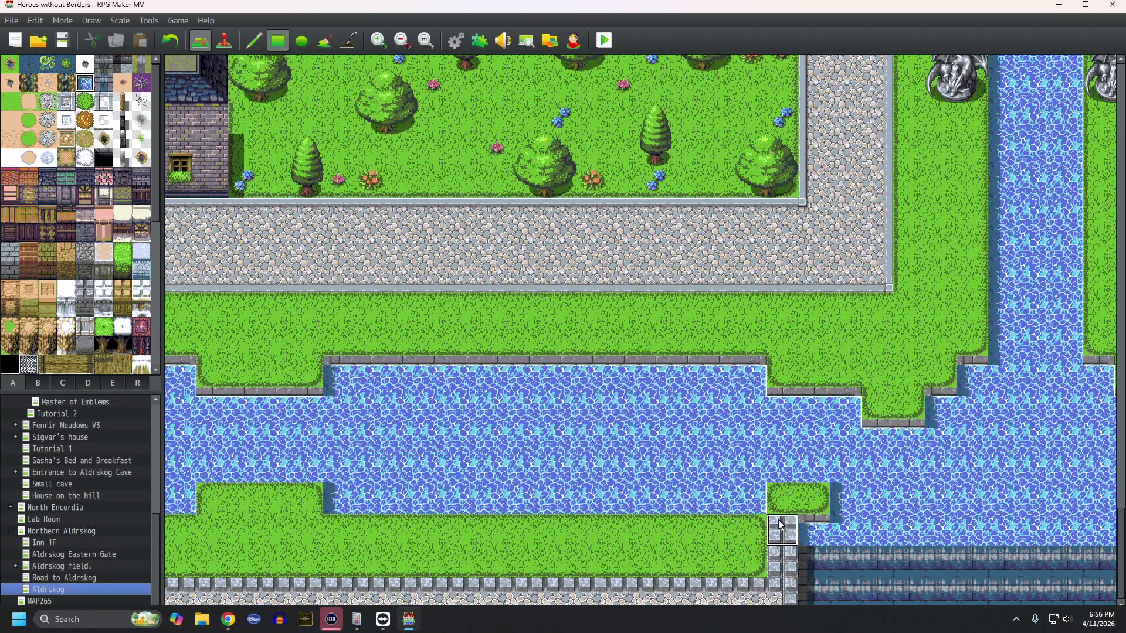
pyautogui.middleClick(803, 480)
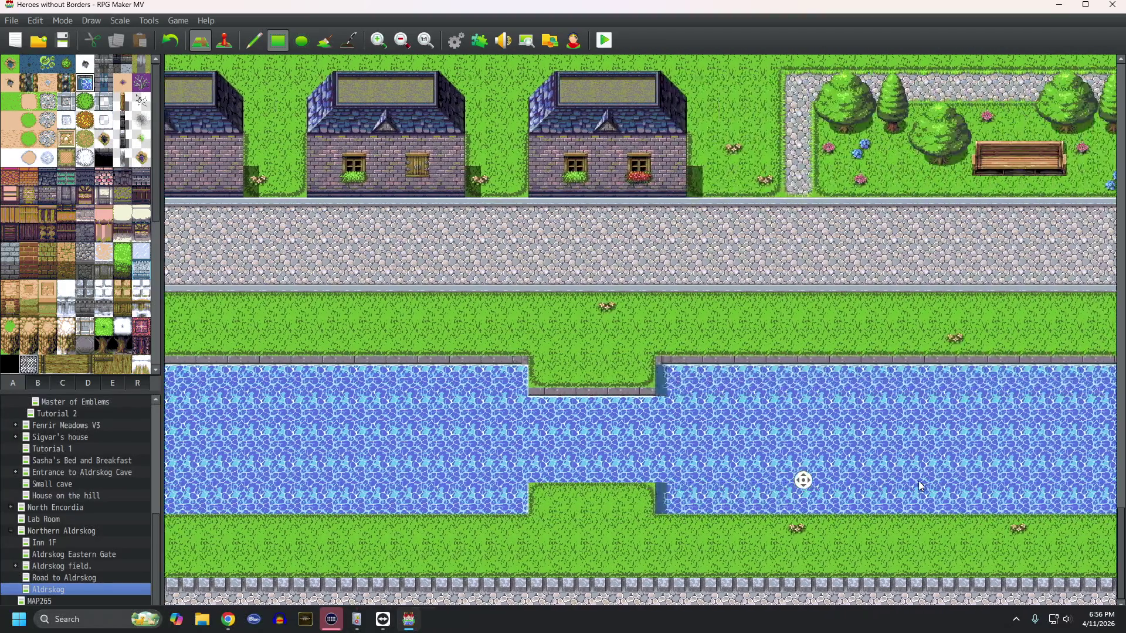
pyautogui.middleClick(913, 481)
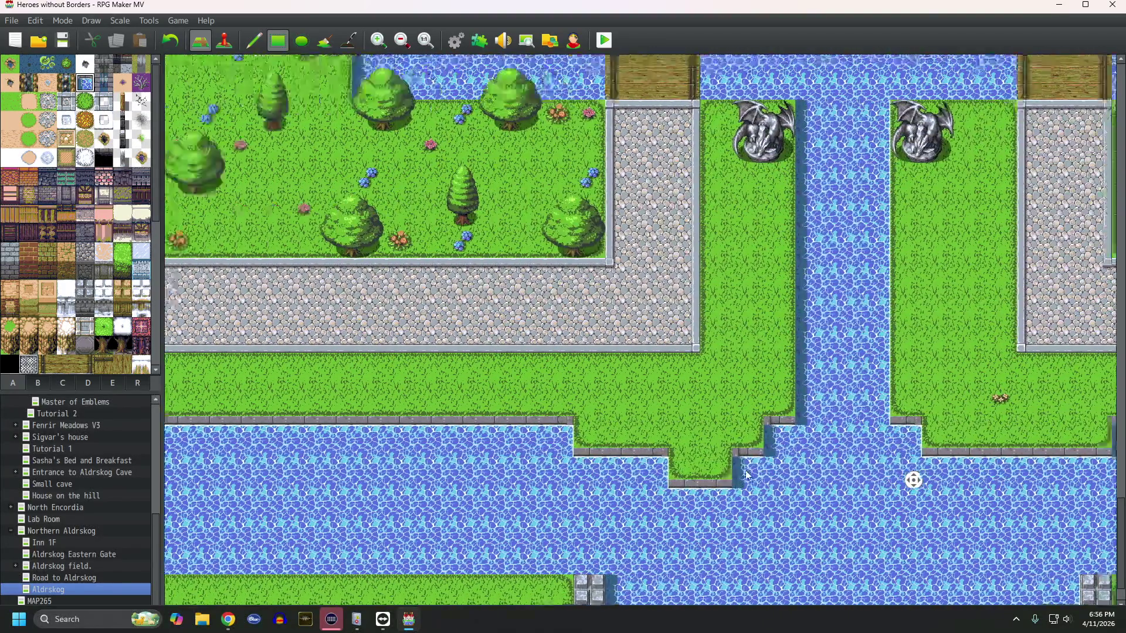
pyautogui.middleClick(817, 485)
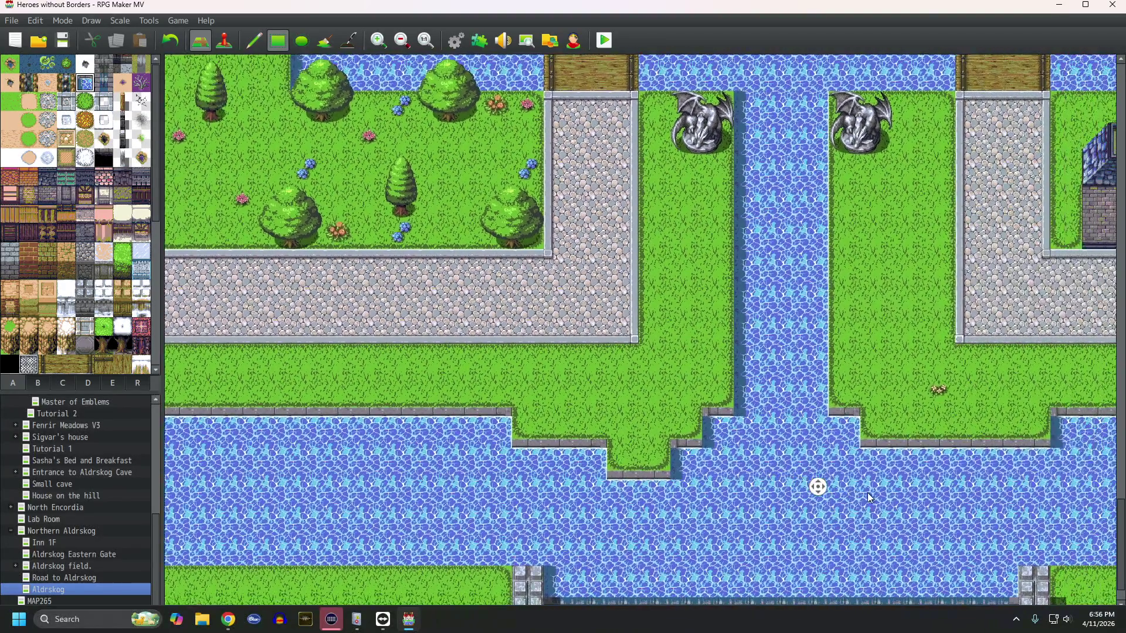
pyautogui.middleClick(832, 478)
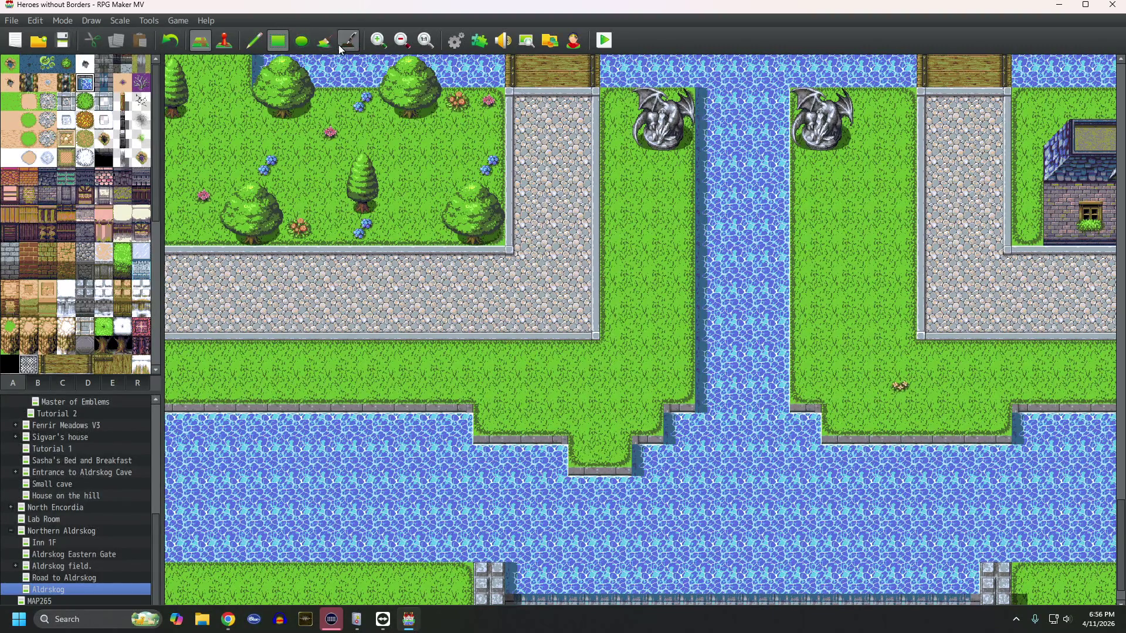
# Step: Zoom out until the full town, castle area and wide southern canal fit on screen
pyautogui.click(401, 41)
pyautogui.click(401, 41)
pyautogui.click(401, 41)
pyautogui.click(401, 41)
pyautogui.click(401, 41)
pyautogui.click(401, 41)
pyautogui.click(401, 41)
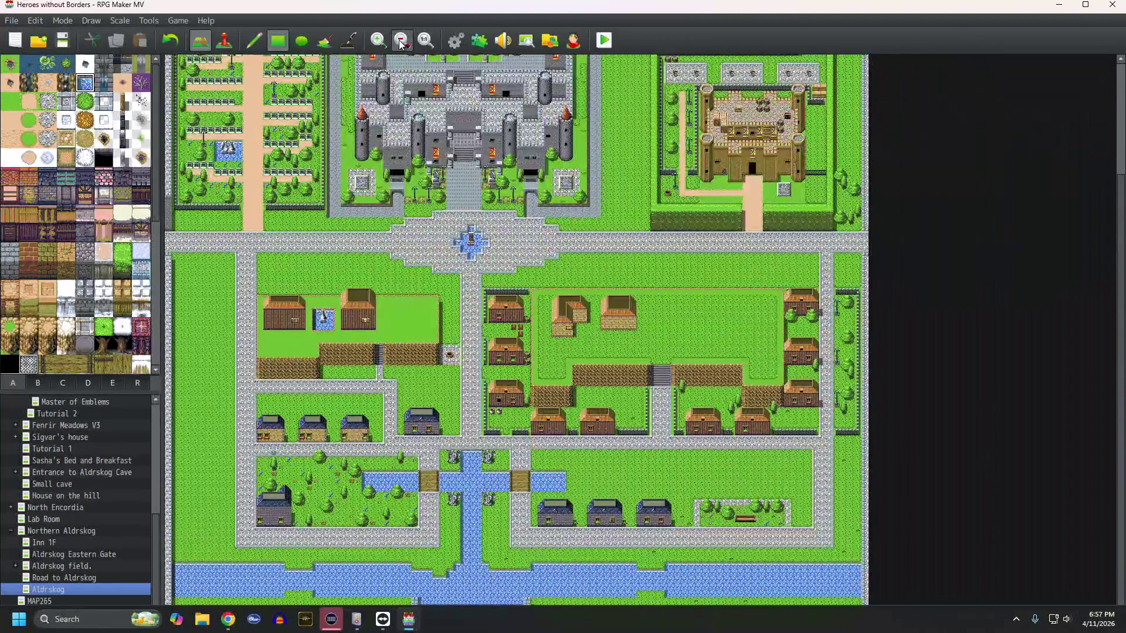
pyautogui.click(401, 41)
pyautogui.click(401, 41)
pyautogui.click(402, 41)
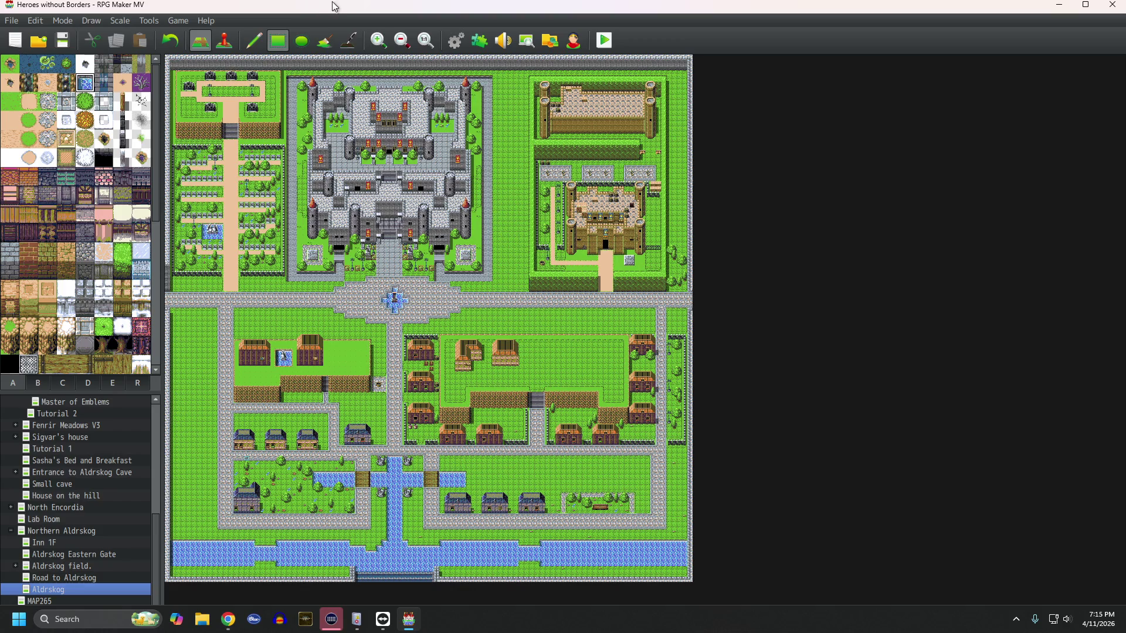
# Step: Show the town map at 1:1 zoom and pan until the inn yard and fenced houses are visible
pyautogui.click(425, 41)
pyautogui.middleClick(526, 402)
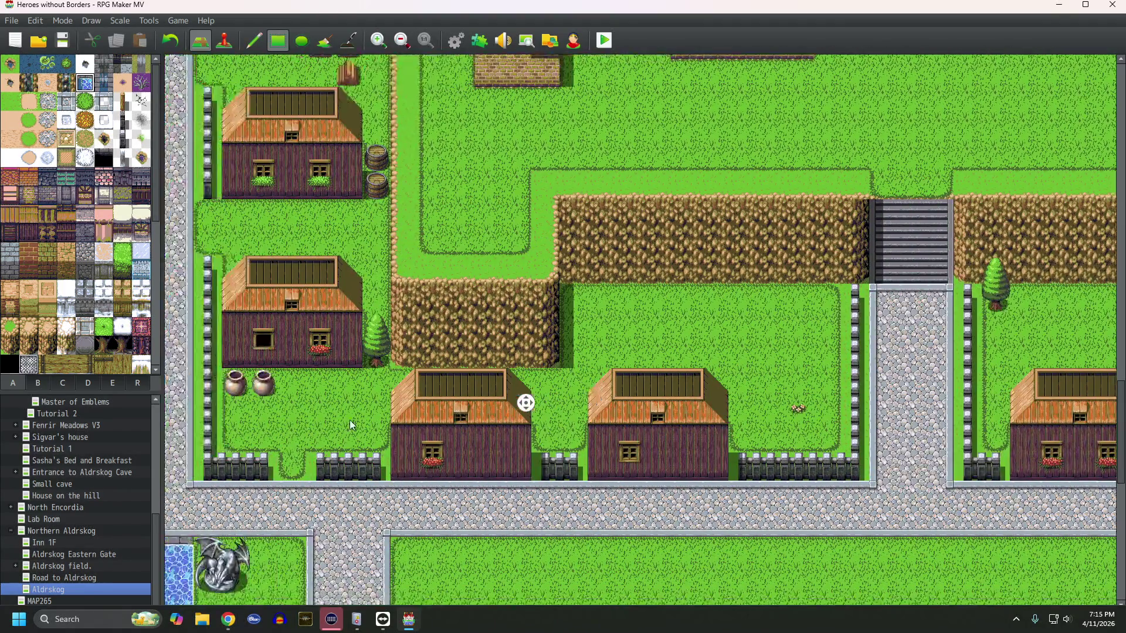
pyautogui.middleClick(372, 403)
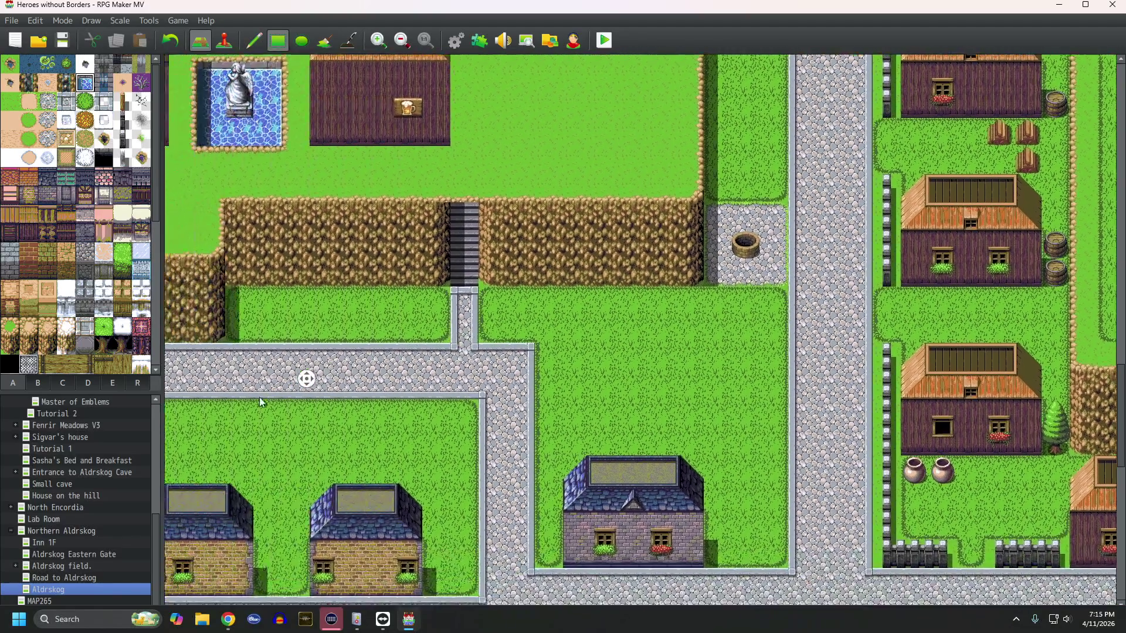
pyautogui.middleClick(386, 426)
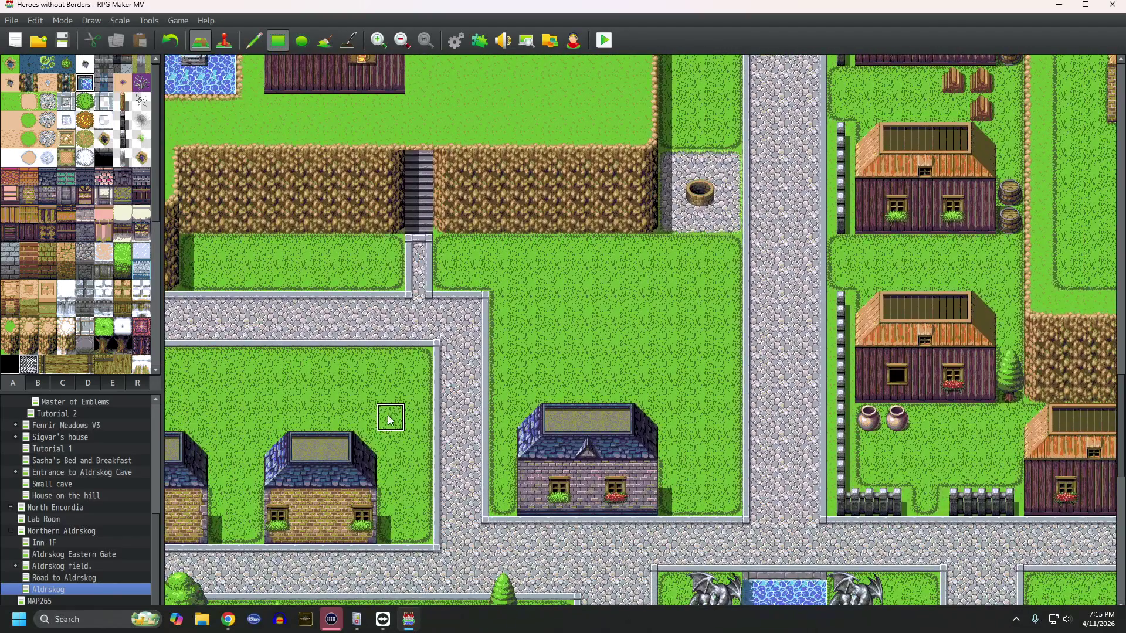
pyautogui.middleClick(437, 347)
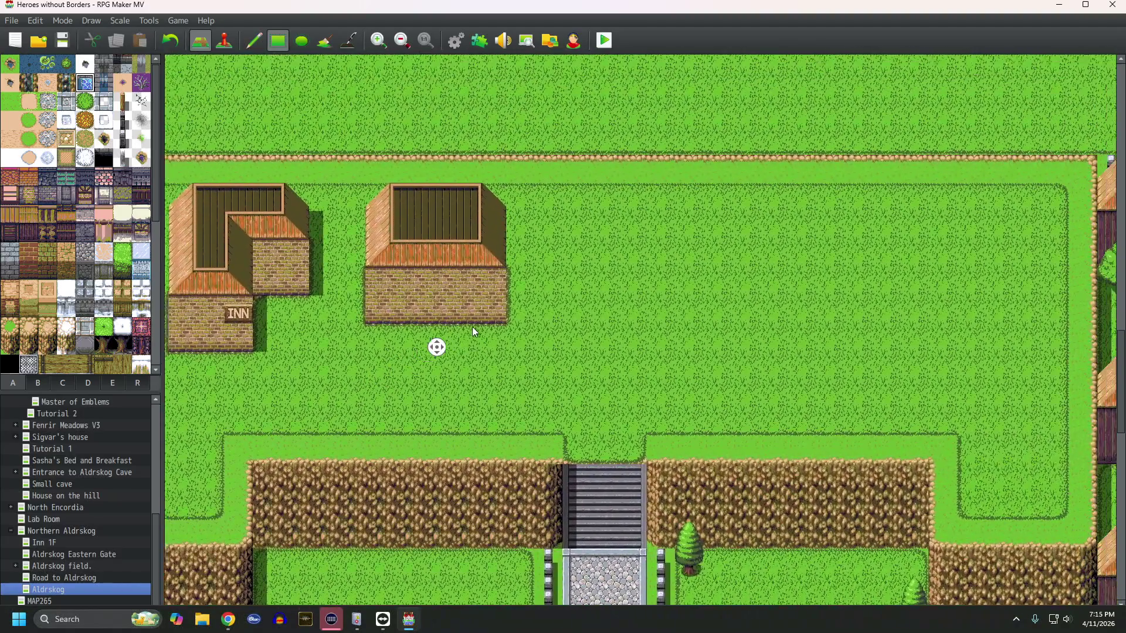
pyautogui.middleClick(358, 330)
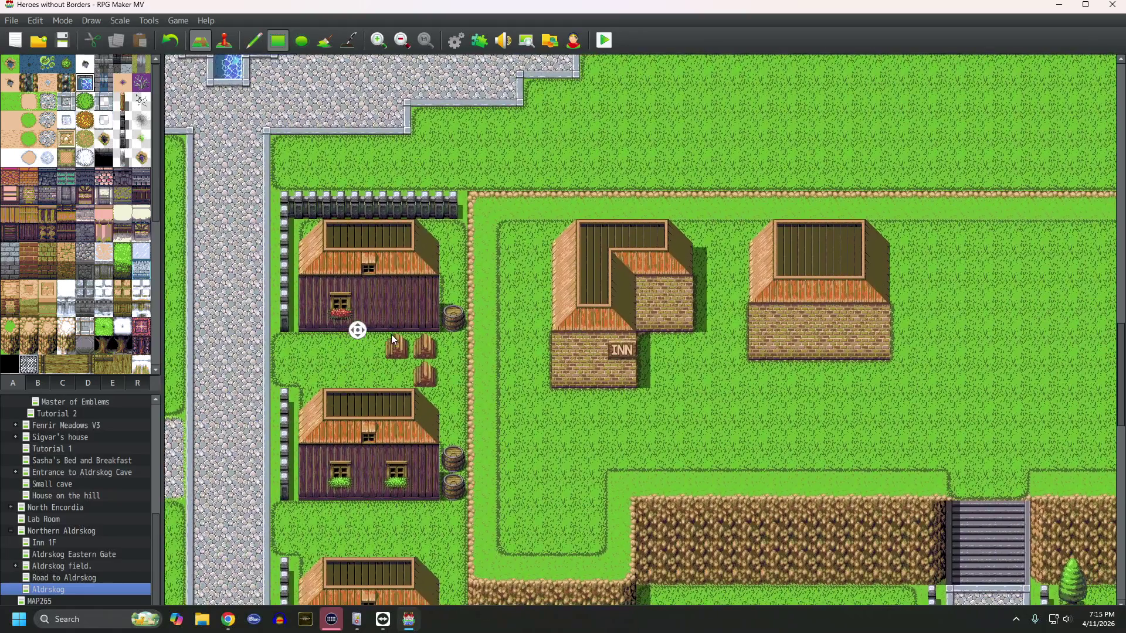
pyautogui.middleClick(392, 338)
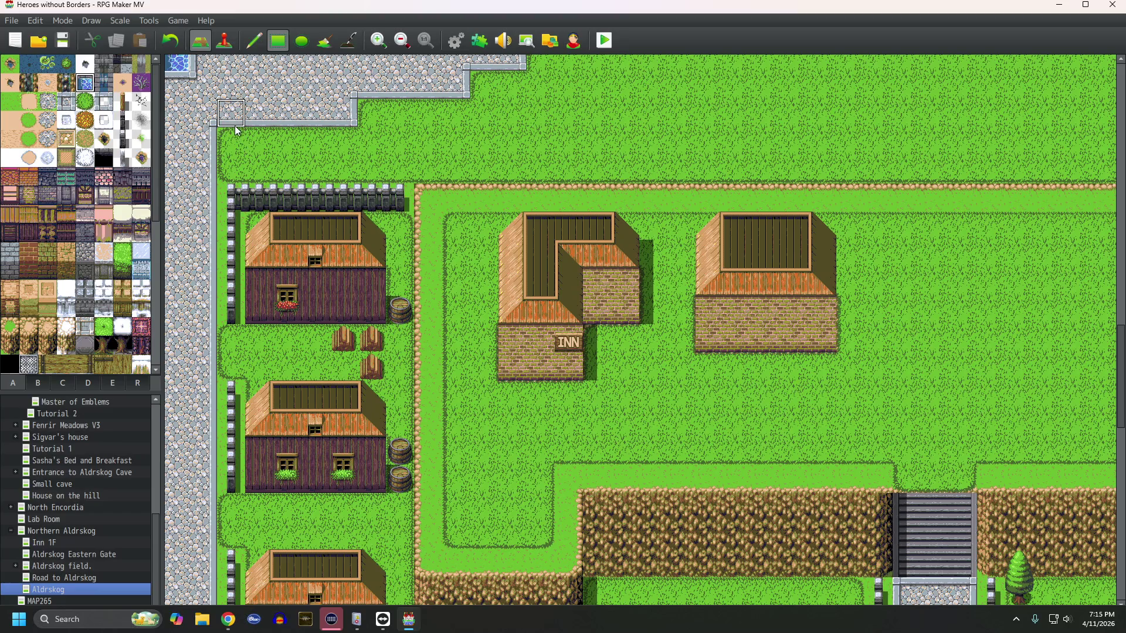
# Step: Pick the fence tile and try single fence tiles at the yard corner, undoing the misplaced ones
pyautogui.click(122, 139)
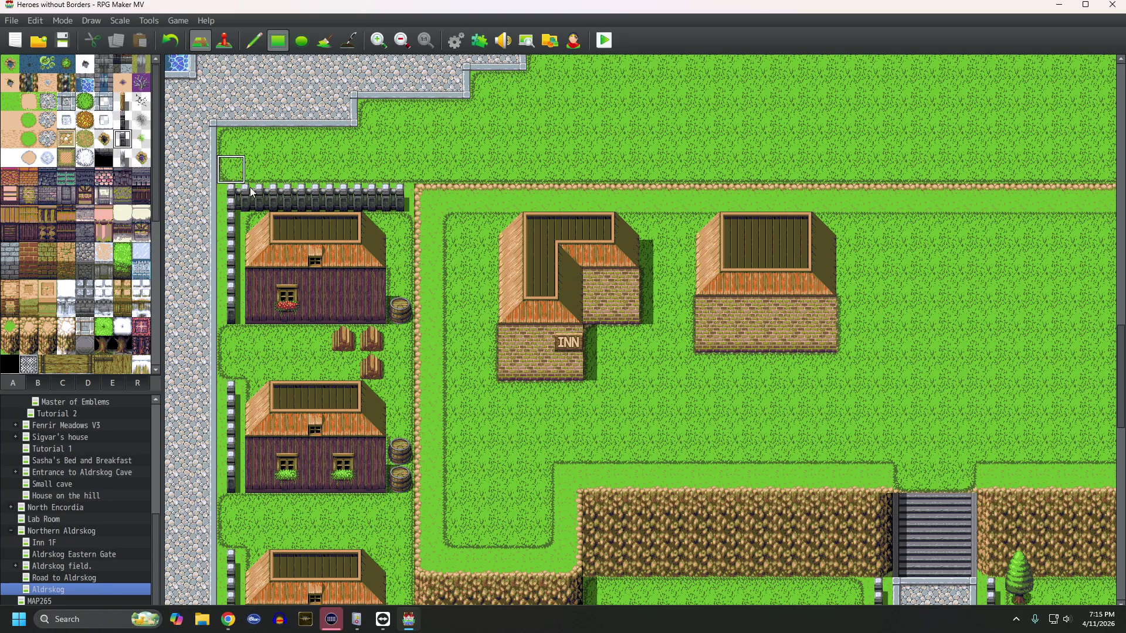
pyautogui.click(440, 205)
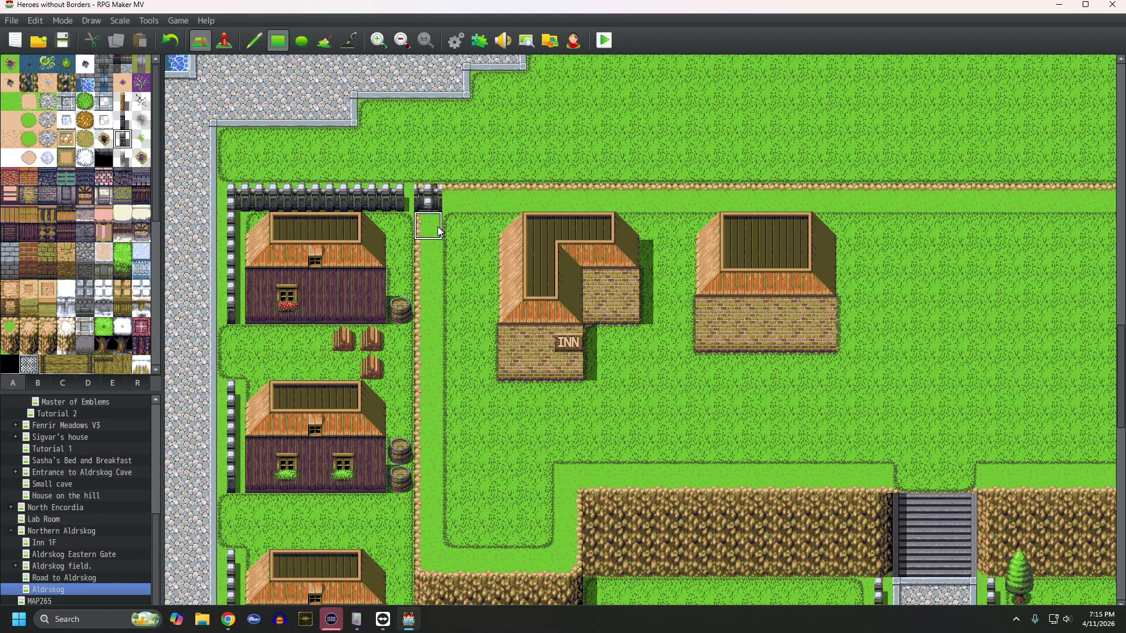
pyautogui.hotkey('ctrl', 'z')
pyautogui.click(249, 44)
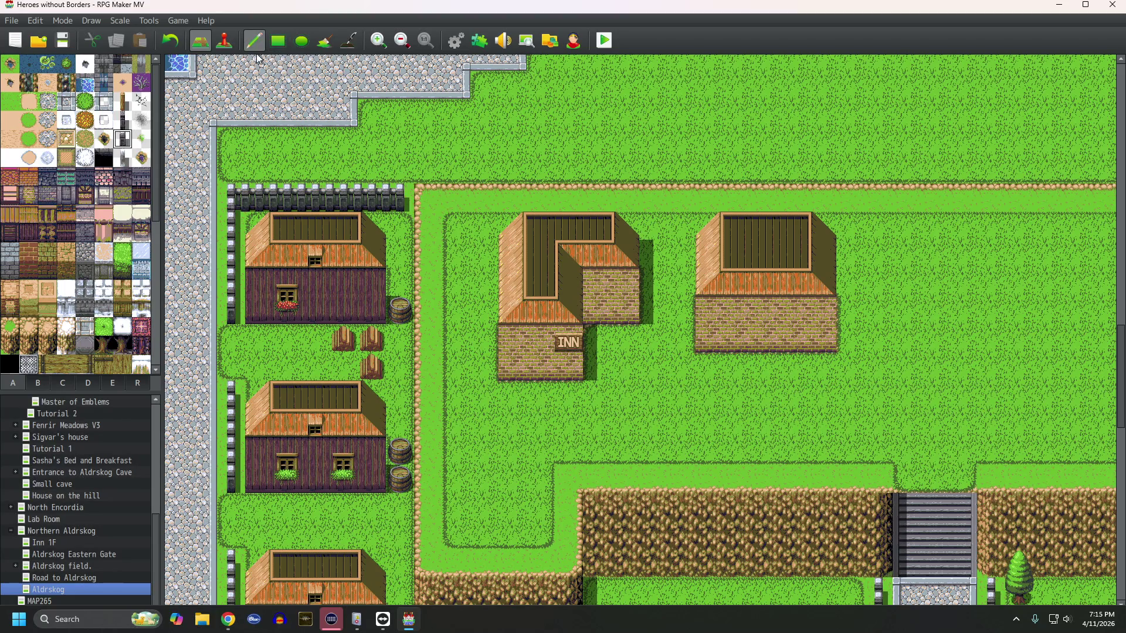
pyautogui.click(428, 224)
pyautogui.hotkey('ctrl', 'z')
pyautogui.hotkey('ctrl', 'z')
# Step: Paint grass-border tiles along the yard corner, extending the border one cell further
pyautogui.click(446, 225)
pyautogui.click(490, 220)
pyautogui.middleClick(475, 224)
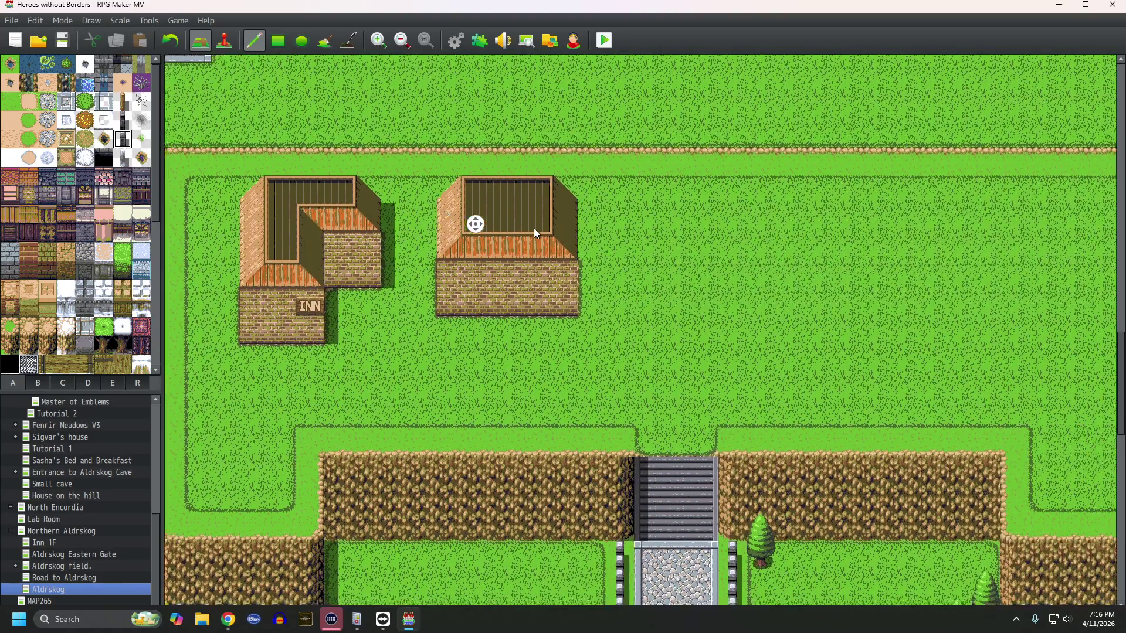
pyautogui.middleClick(533, 233)
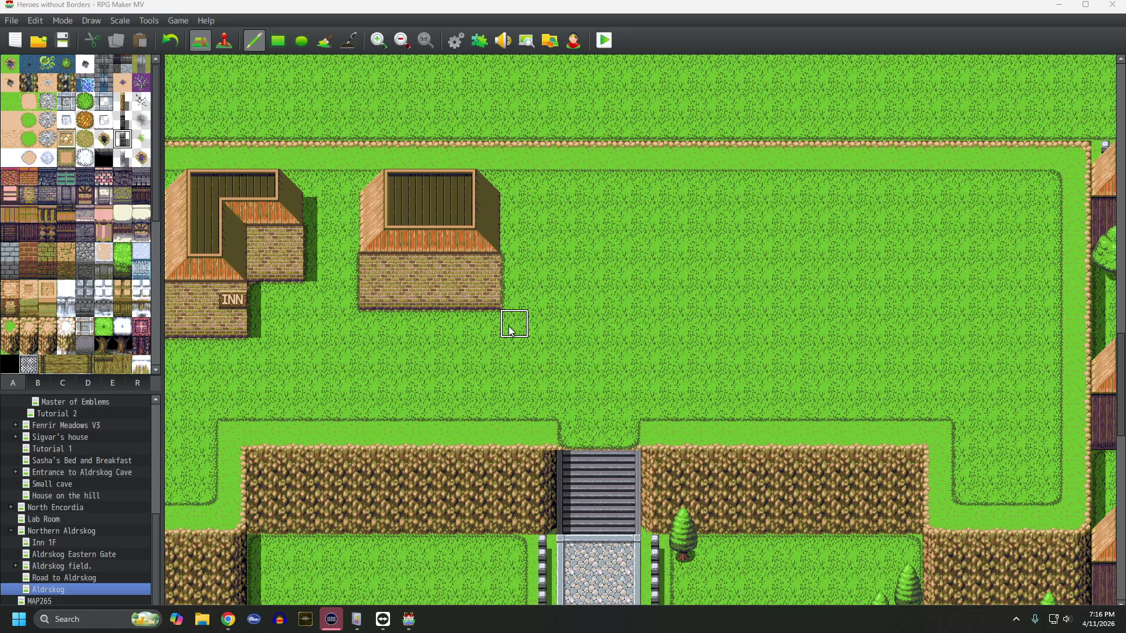
# Step: Zoom out to survey the whole town, then zoom back in on the southern houses and river
pyautogui.scroll(-4, 512, 326)
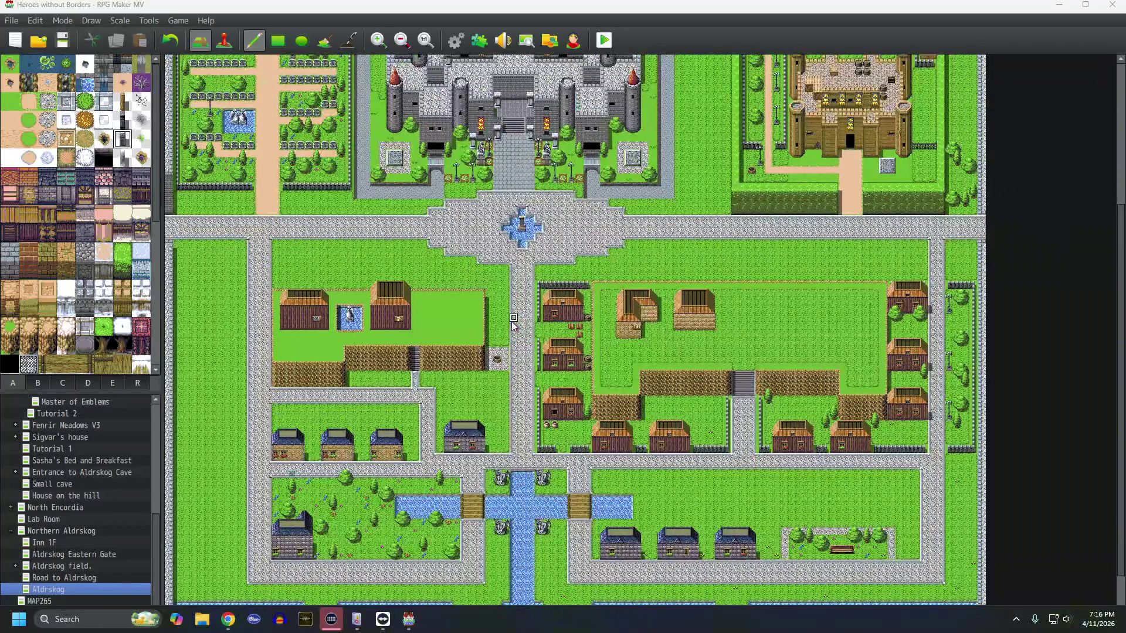
pyautogui.scroll(5, 513, 326)
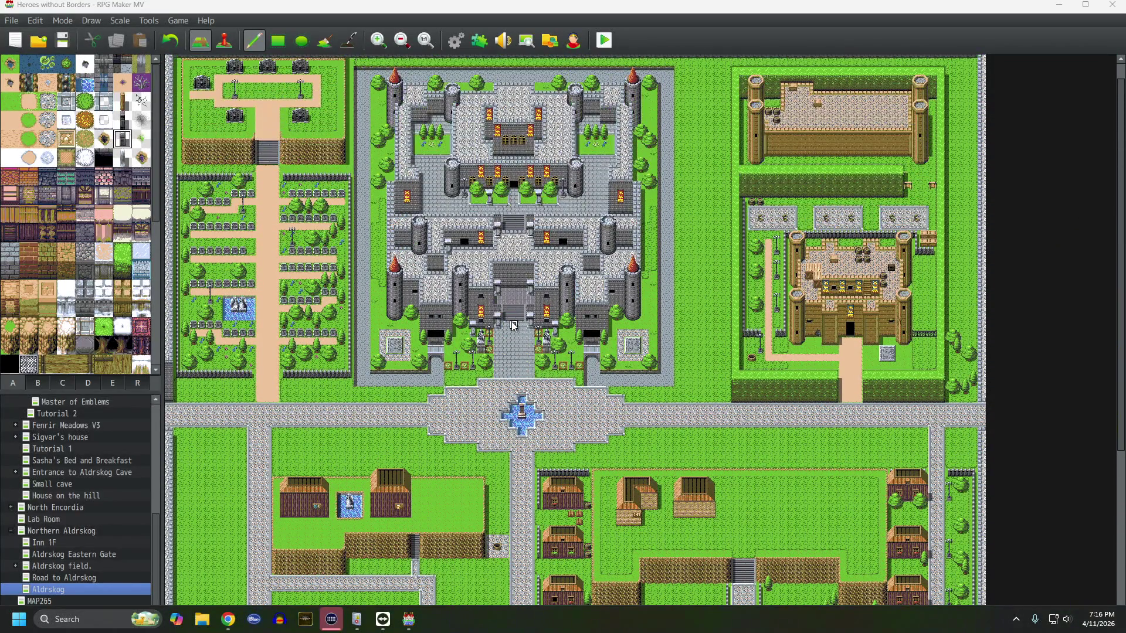
pyautogui.scroll(-6, 513, 326)
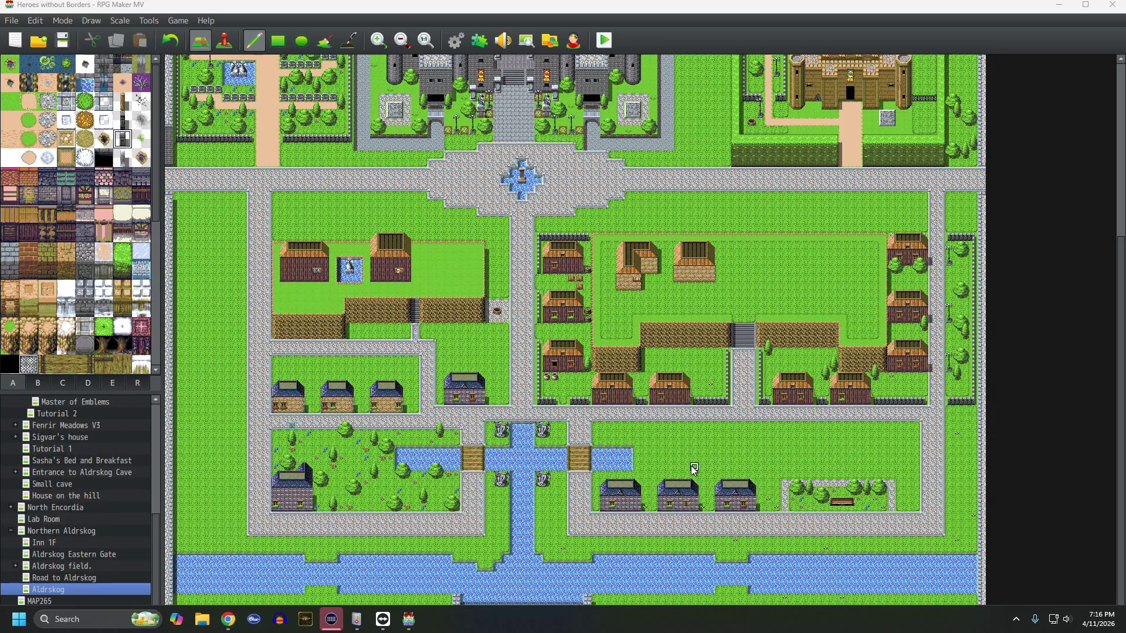
pyautogui.scroll(1, 670, 464)
pyautogui.scroll(-3, 671, 464)
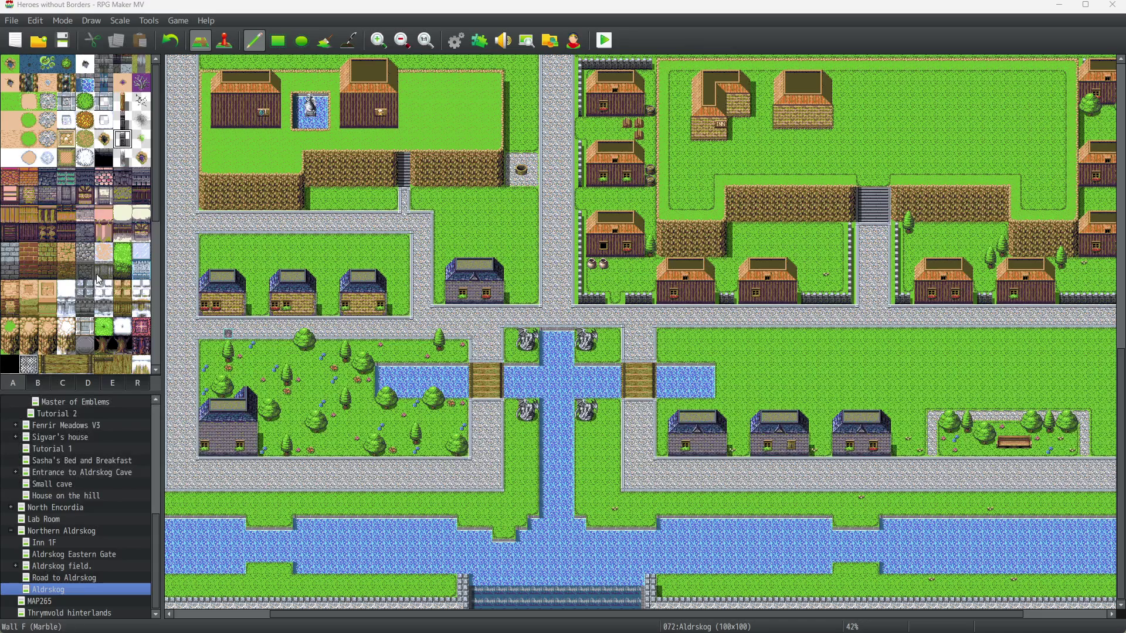
# Step: Pick a different tile from the tileset palette
pyautogui.scroll(-4, 99, 264)
pyautogui.scroll(4, 99, 260)
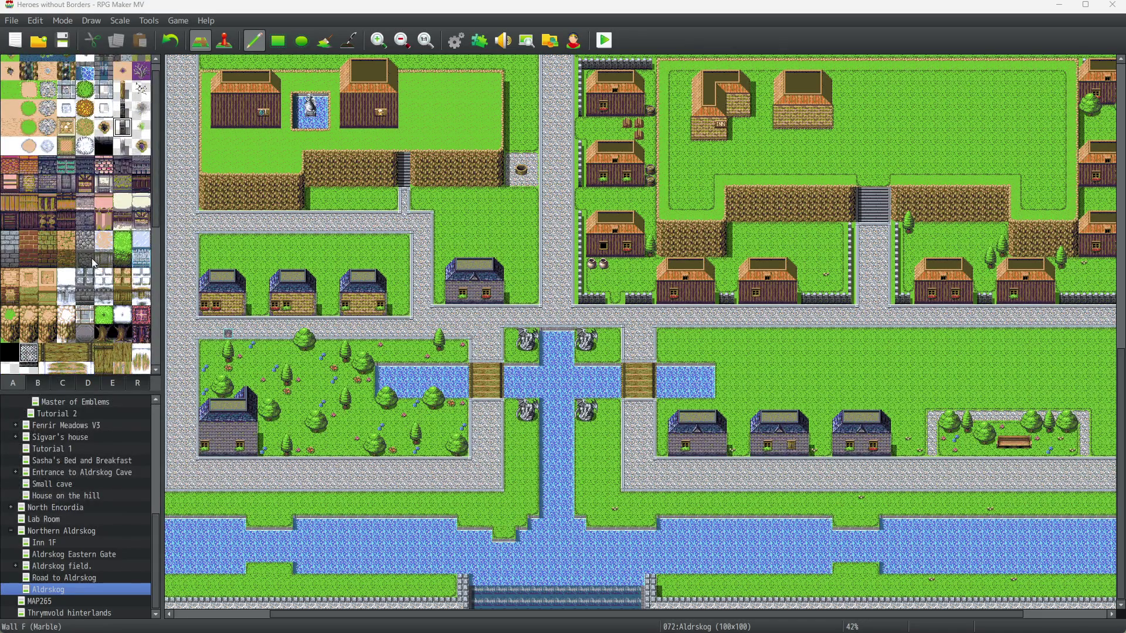
pyautogui.click(85, 277)
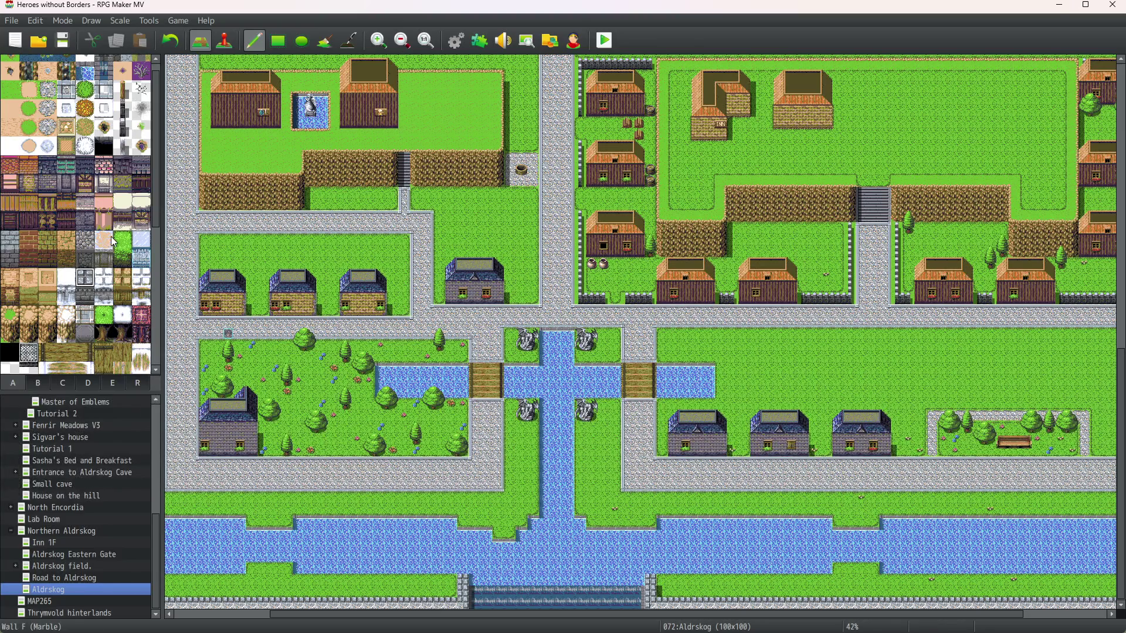
# Step: Zoom the map out until the entire Aldrskog town fits in the editor
pyautogui.scroll(1, 103, 228)
pyautogui.scroll(-10, 100, 226)
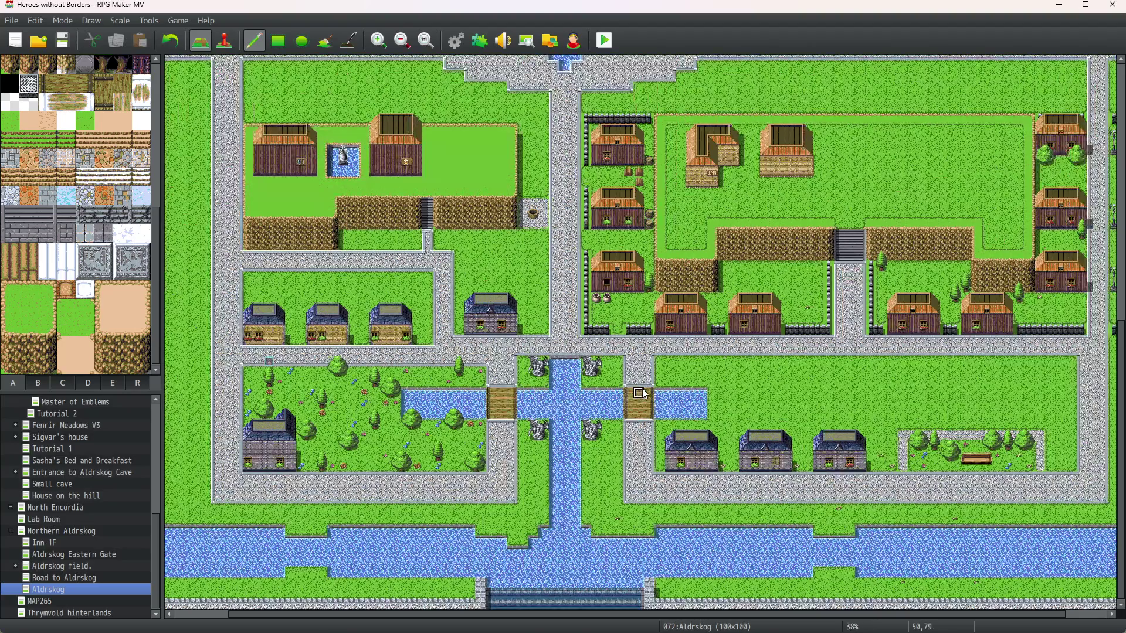
pyautogui.scroll(-2, 643, 392)
pyautogui.scroll(-1, 643, 392)
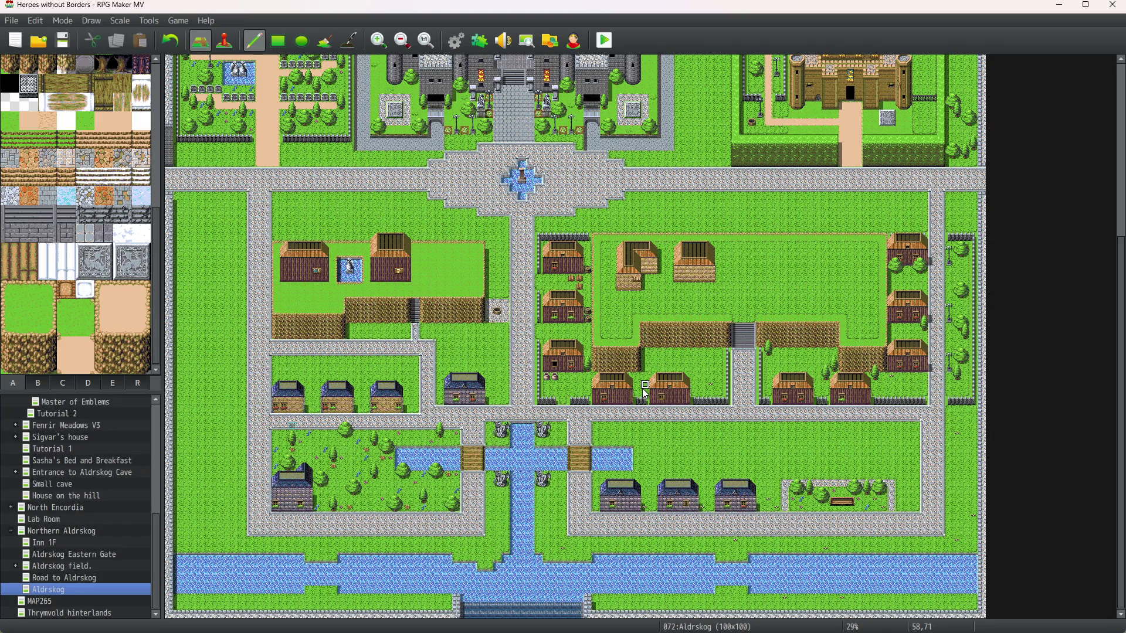
pyautogui.scroll(-2, 645, 391)
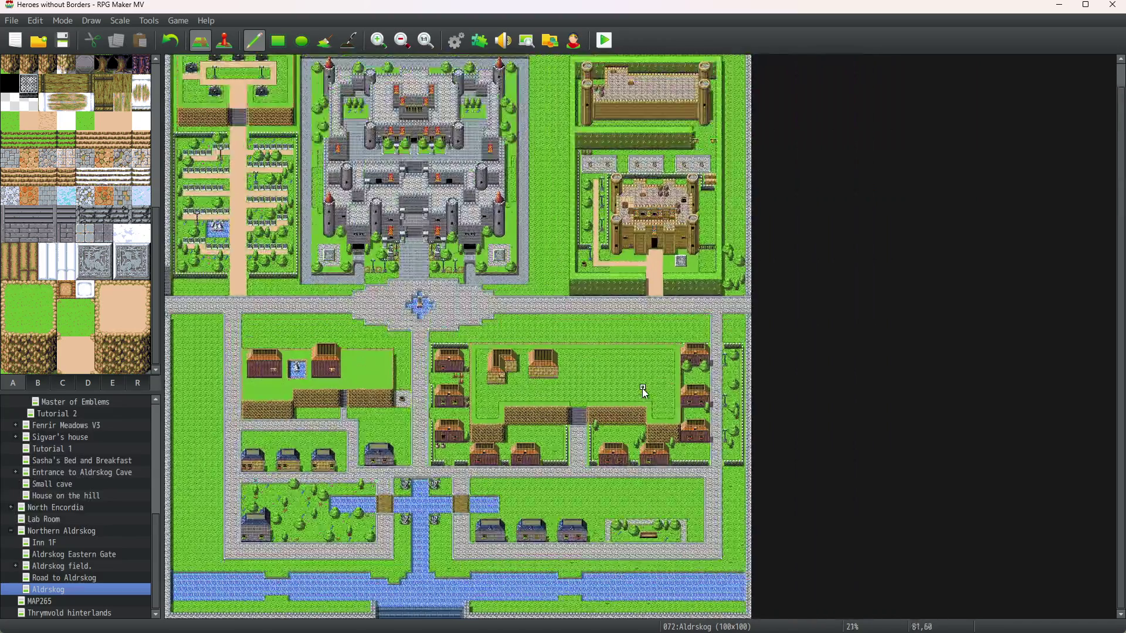
pyautogui.scroll(-1, 645, 392)
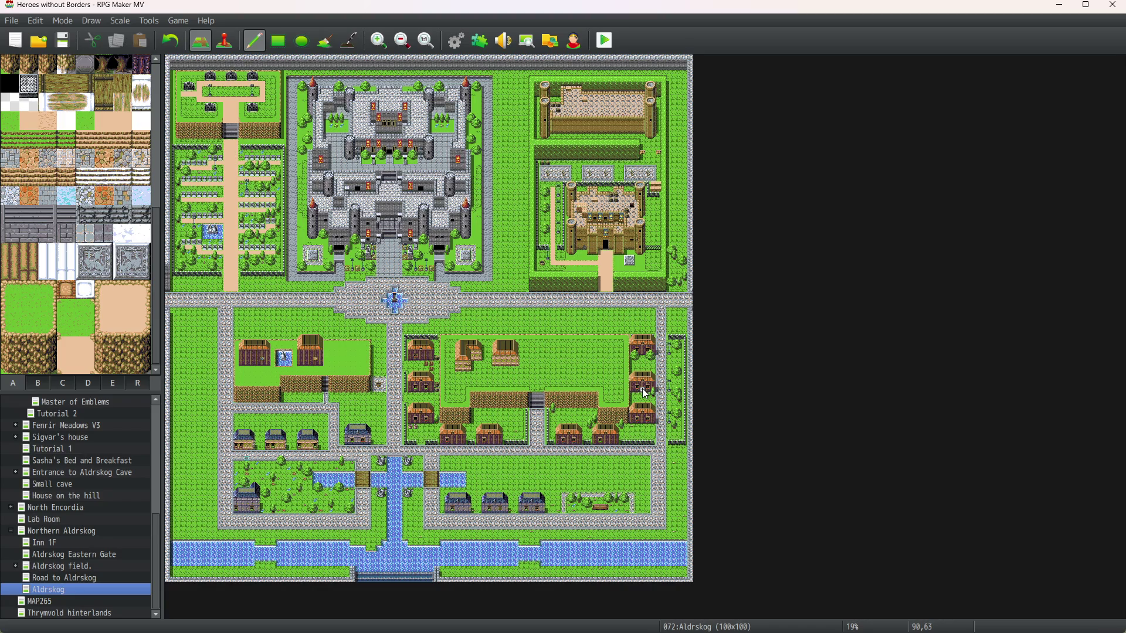
pyautogui.moveTo(710, 632)
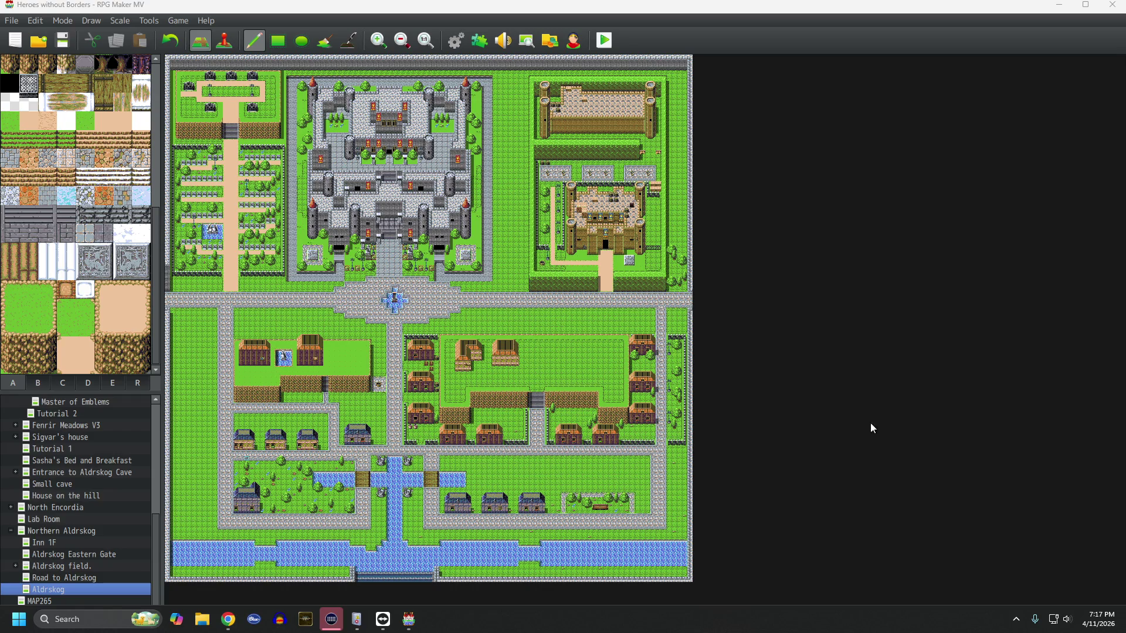
pyautogui.click(61, 51)
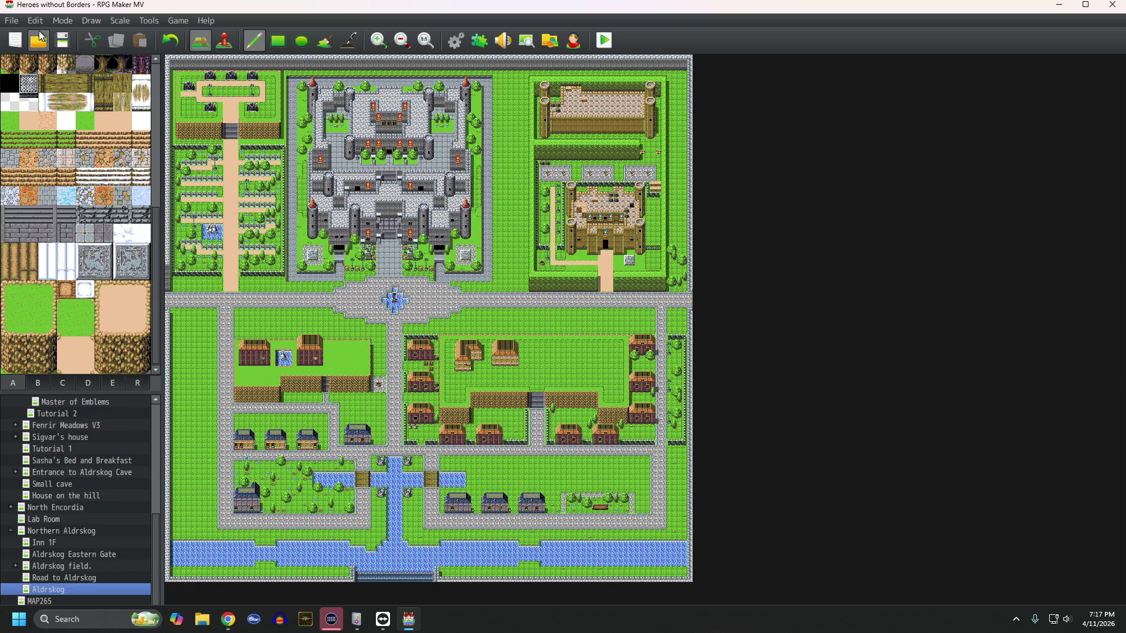
# Step: Postpone the Stream Deck update, minimize its window, and save the RPG Maker MV project
pyautogui.click(341, 623)
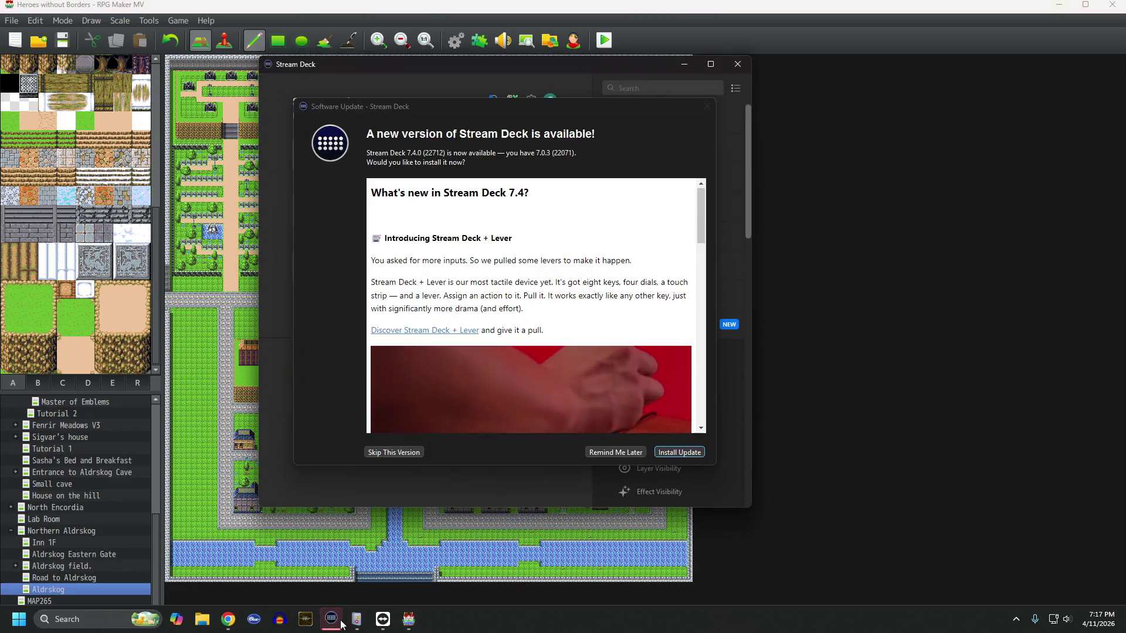
pyautogui.click(625, 455)
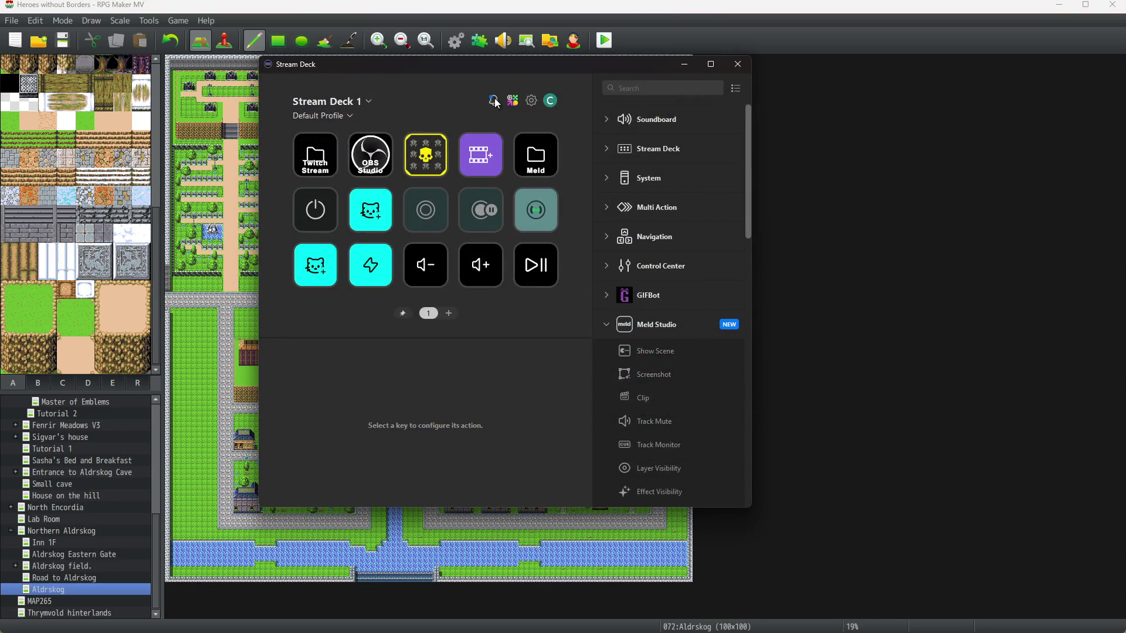
pyautogui.click(685, 69)
pyautogui.click(73, 48)
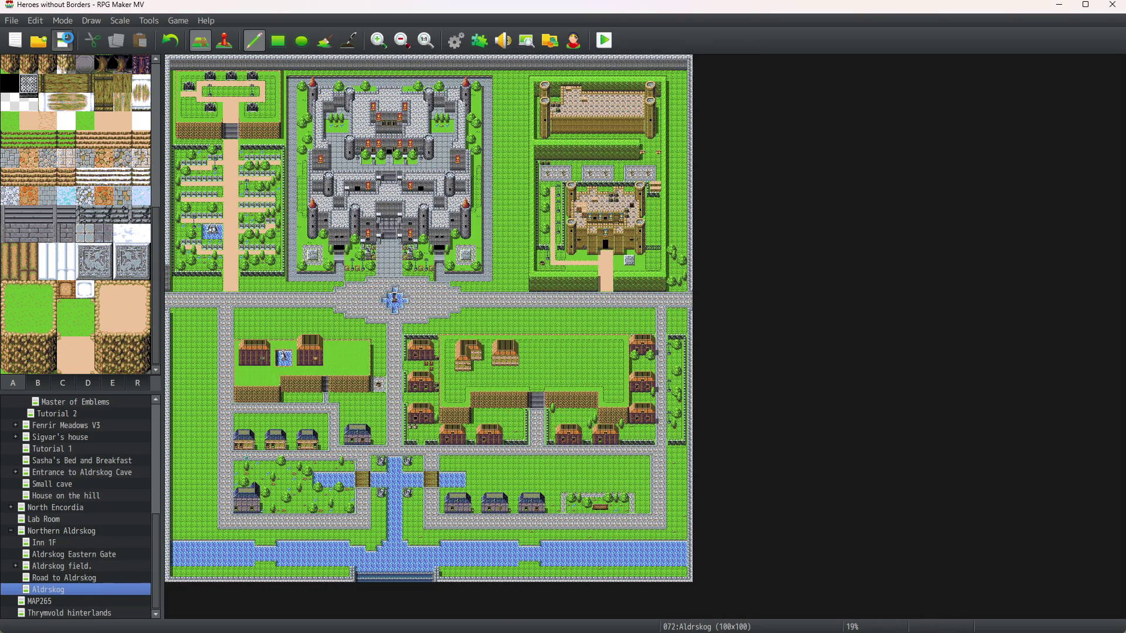